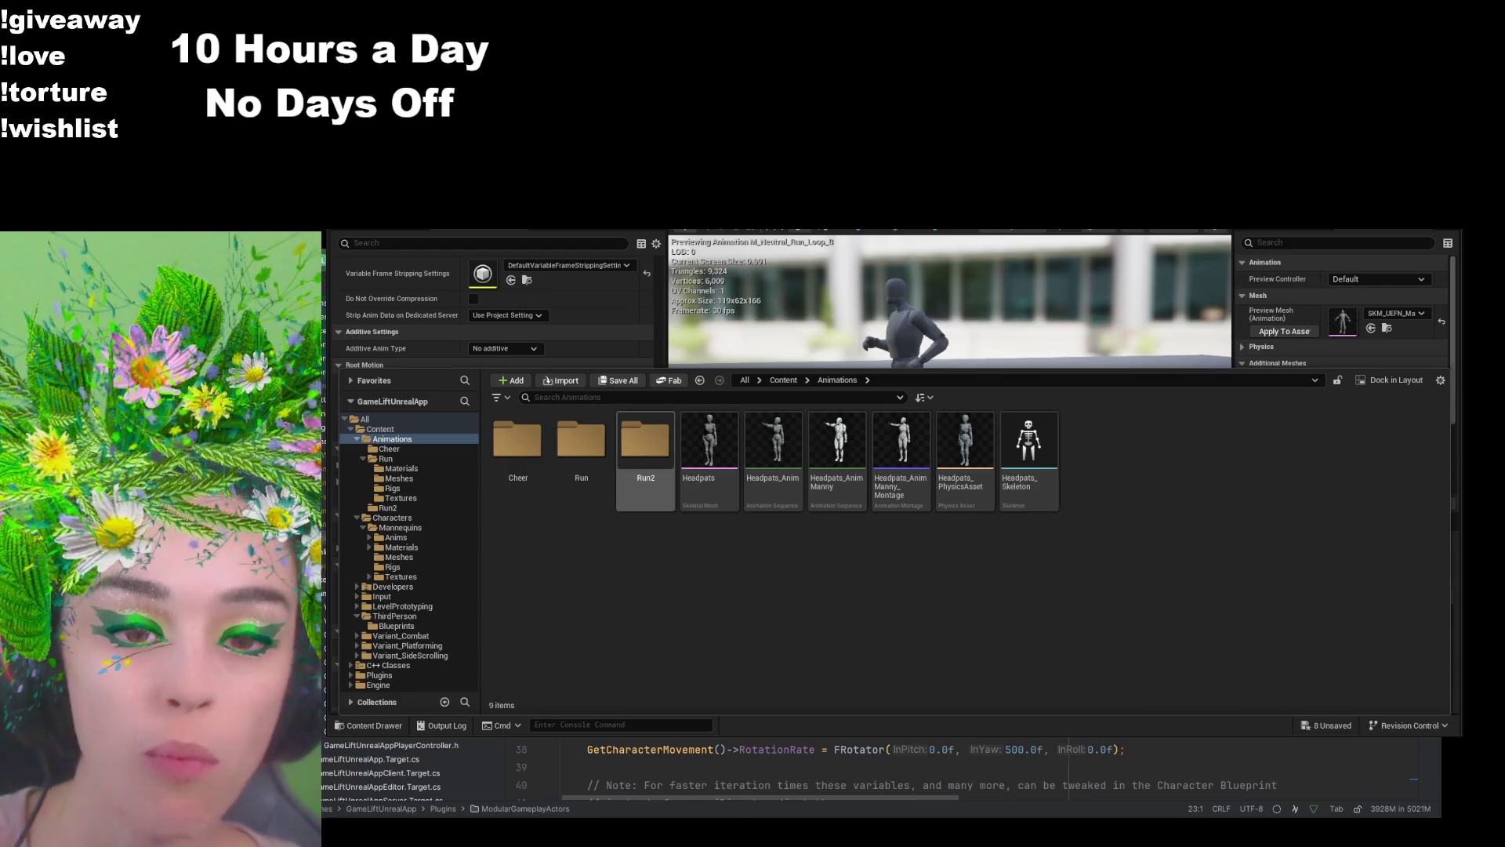
Step: Open M_Neutral_Run_Loop_BL from the Run folder in the animation editor
{"action": "double_click", "coordinate": [595, 451]}
{"action": "scroll", "coordinate": [1005, 632], "scroll_direction": "down", "scroll_amount": 5}
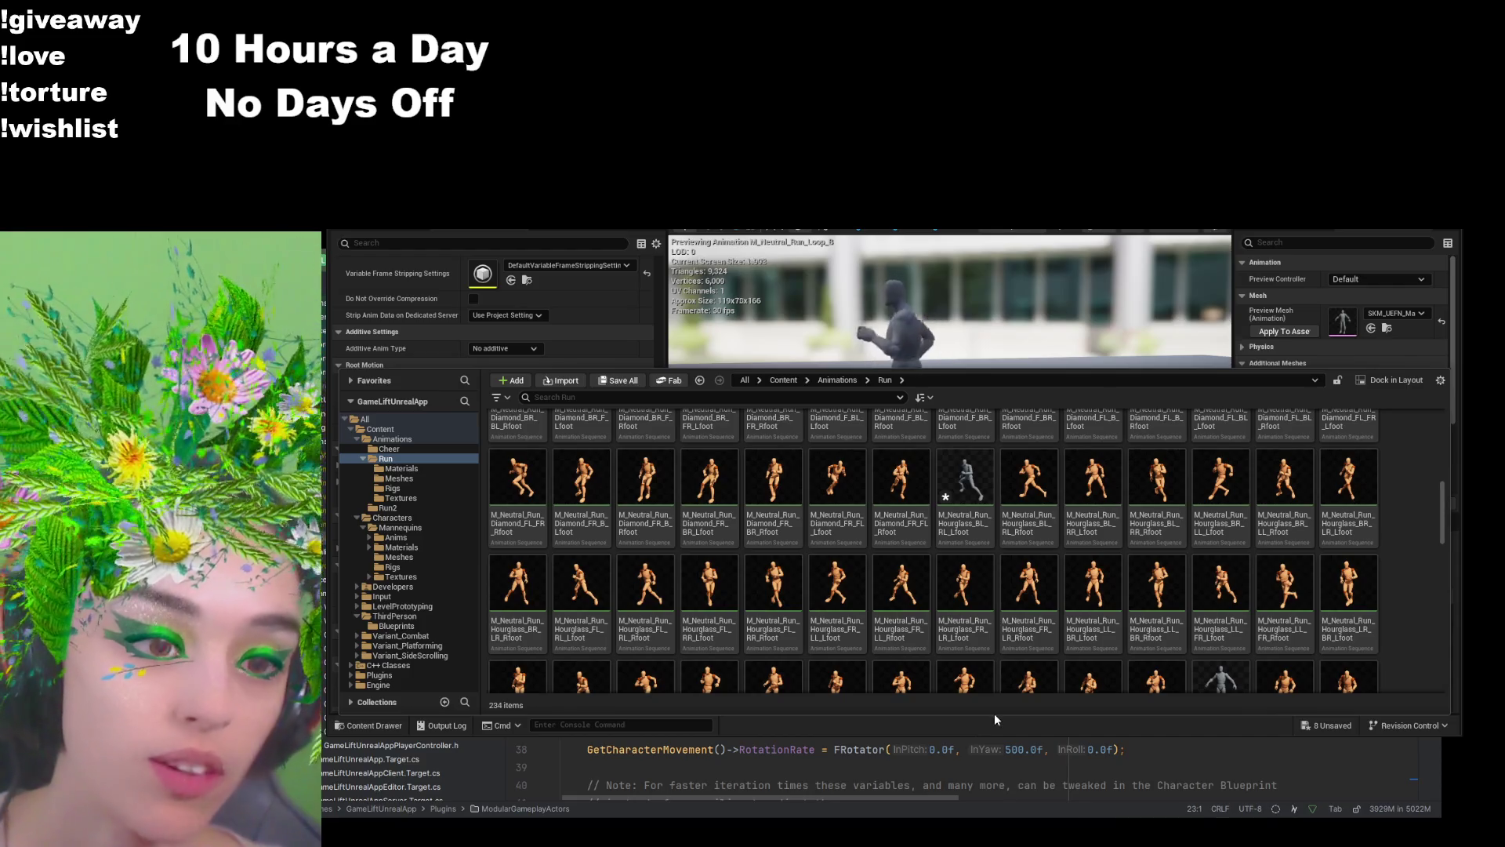
{"action": "scroll", "coordinate": [947, 680], "scroll_direction": "down", "scroll_amount": 3}
{"action": "scroll", "coordinate": [947, 681], "scroll_direction": "down", "scroll_amount": 2}
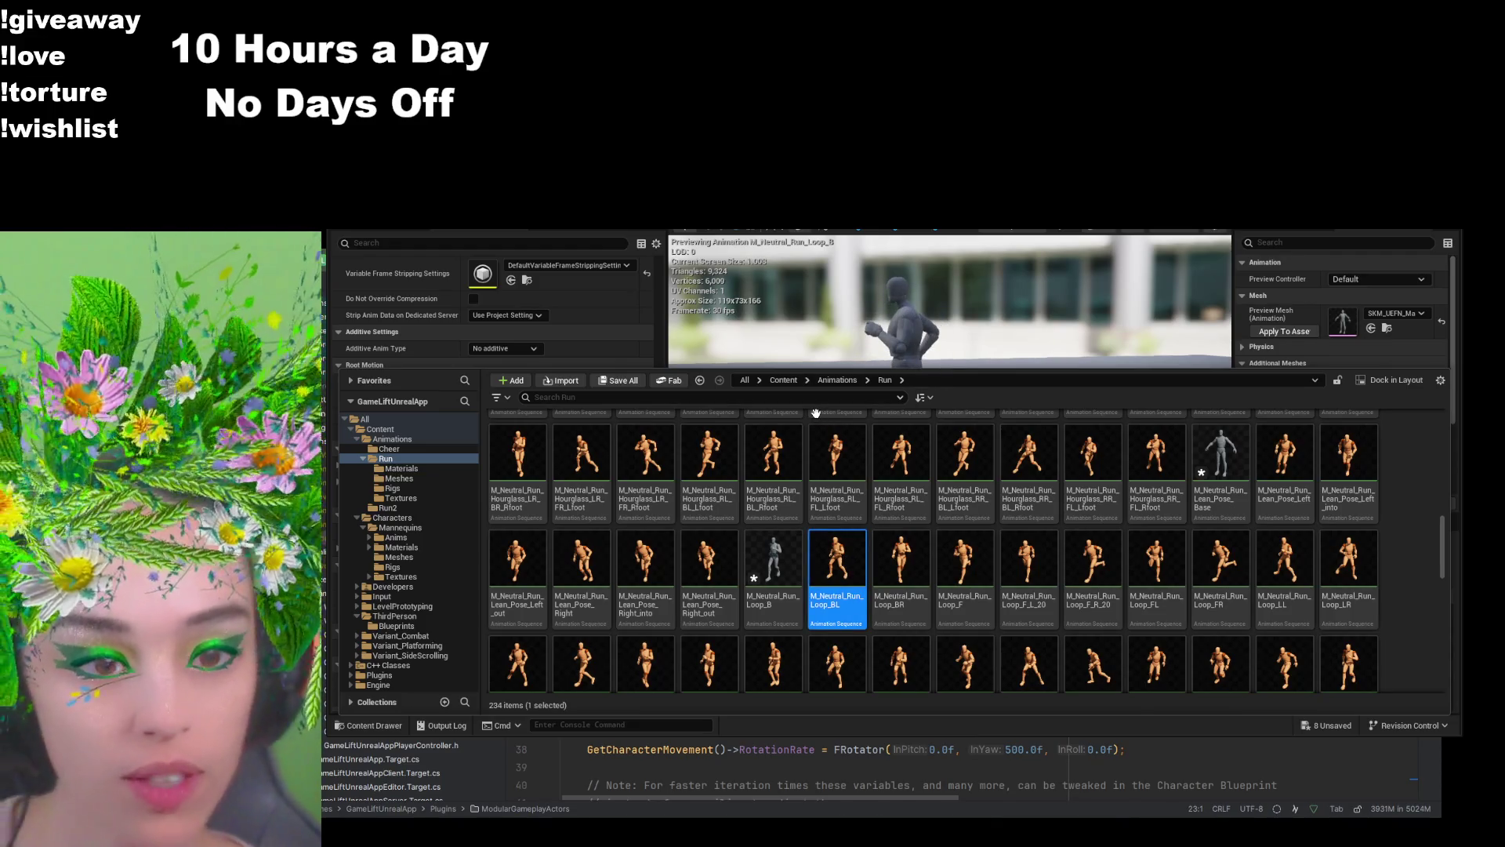
{"action": "double_click", "coordinate": [809, 596]}
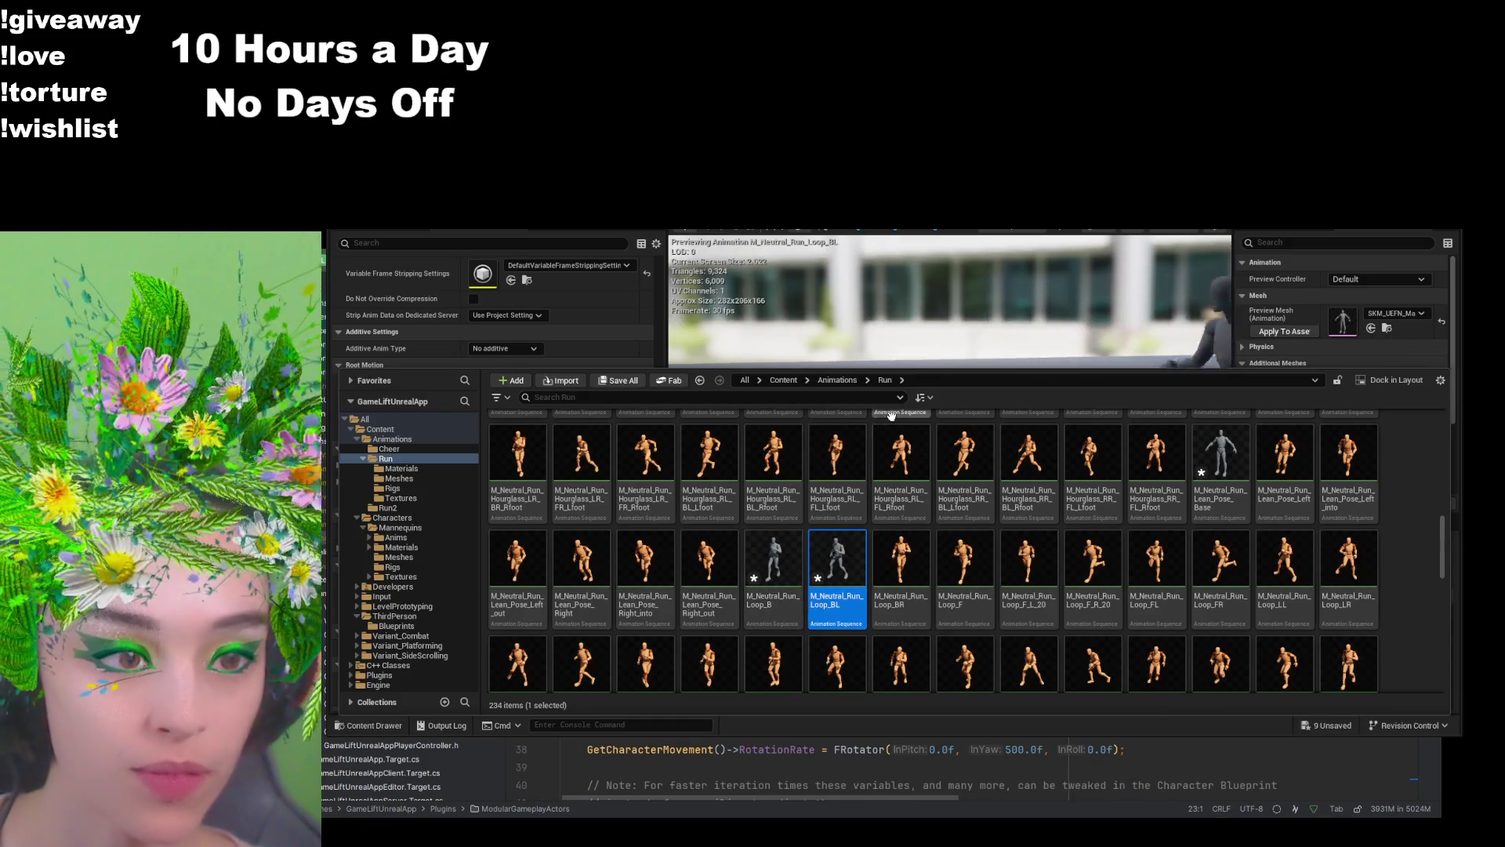
{"action": "left_click", "coordinate": [392, 727]}
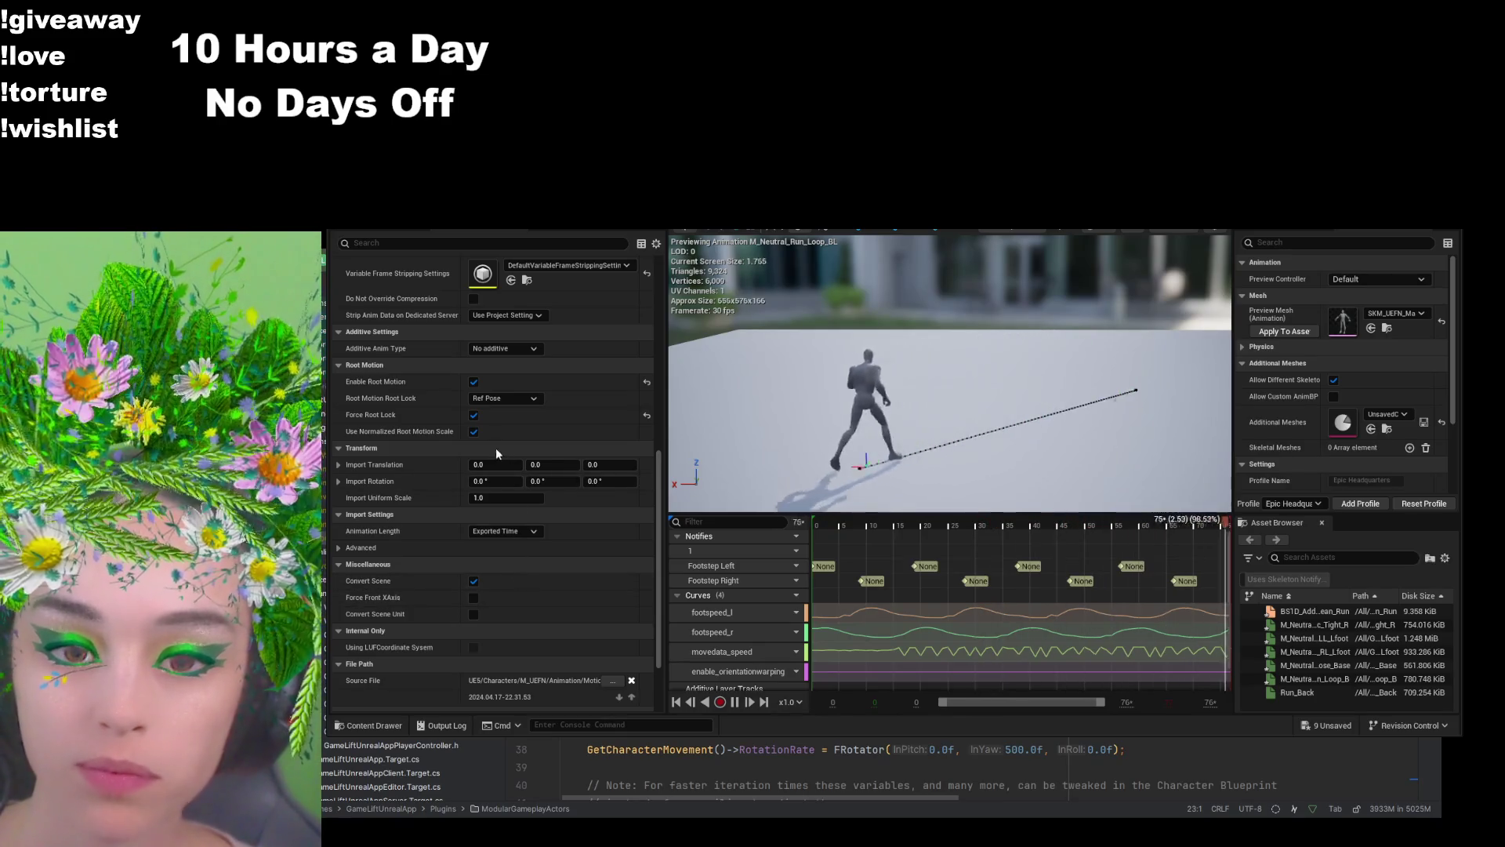
Step: Turn off Enable Root Motion on M_Neutral_Run_Loop_BL, keeping Force Root Lock checked
{"action": "left_click", "coordinate": [474, 415]}
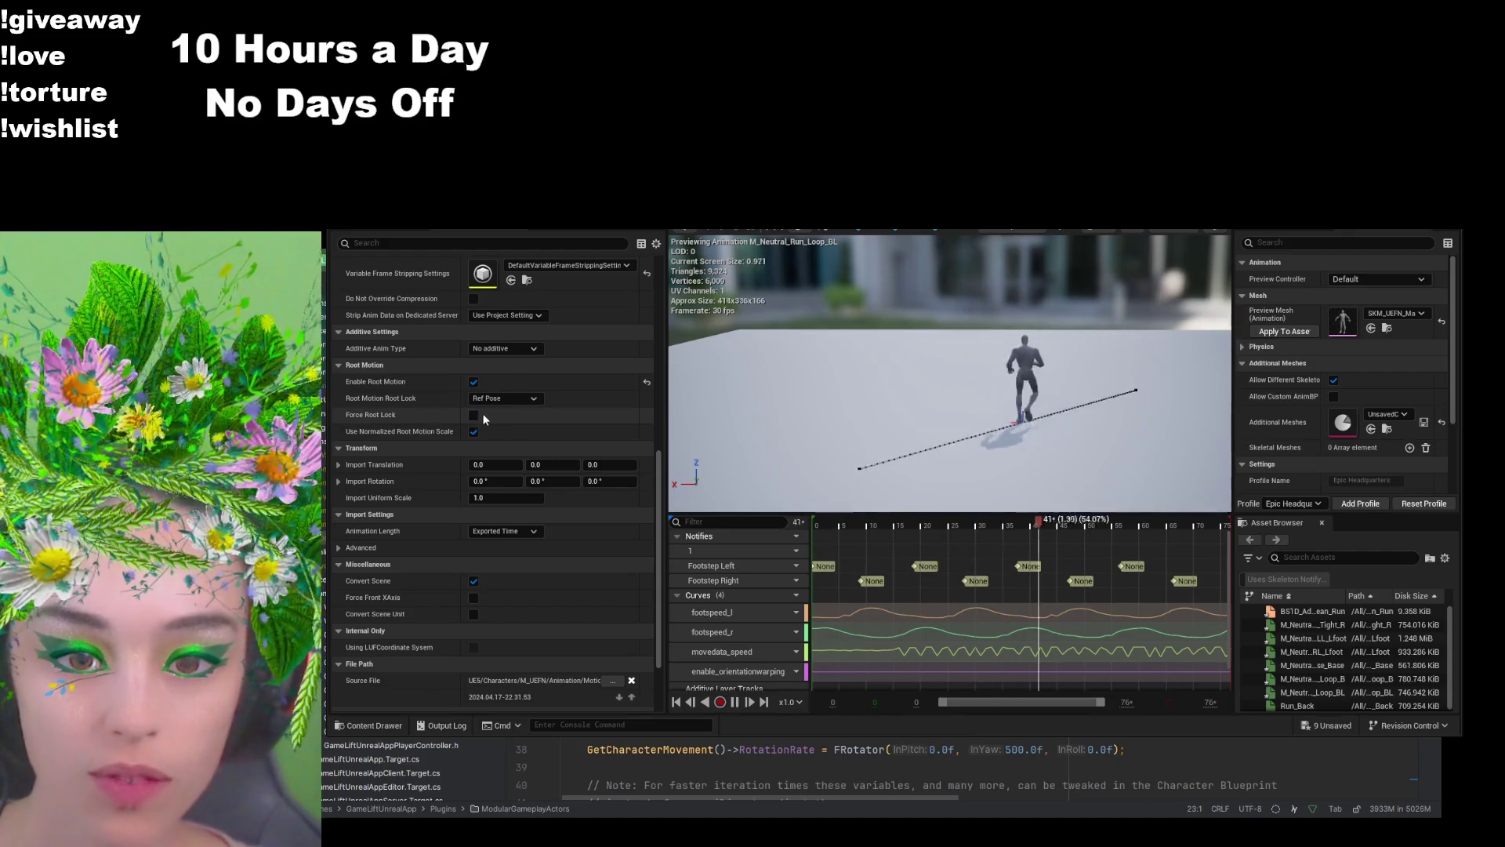
{"action": "left_click", "coordinate": [474, 415]}
{"action": "left_click", "coordinate": [474, 381]}
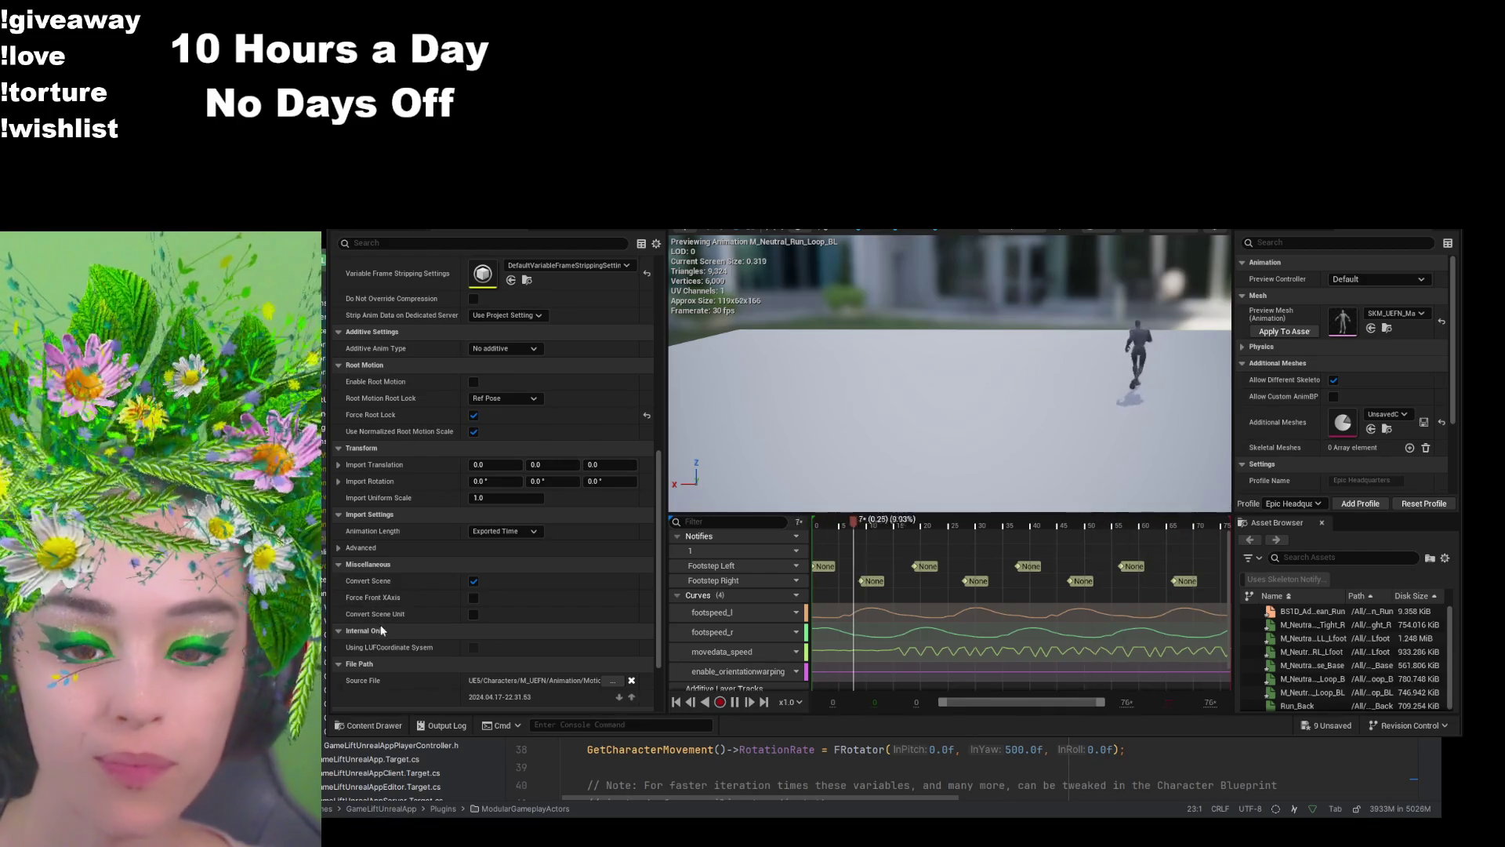
{"action": "key", "text": "ctrl+space"}
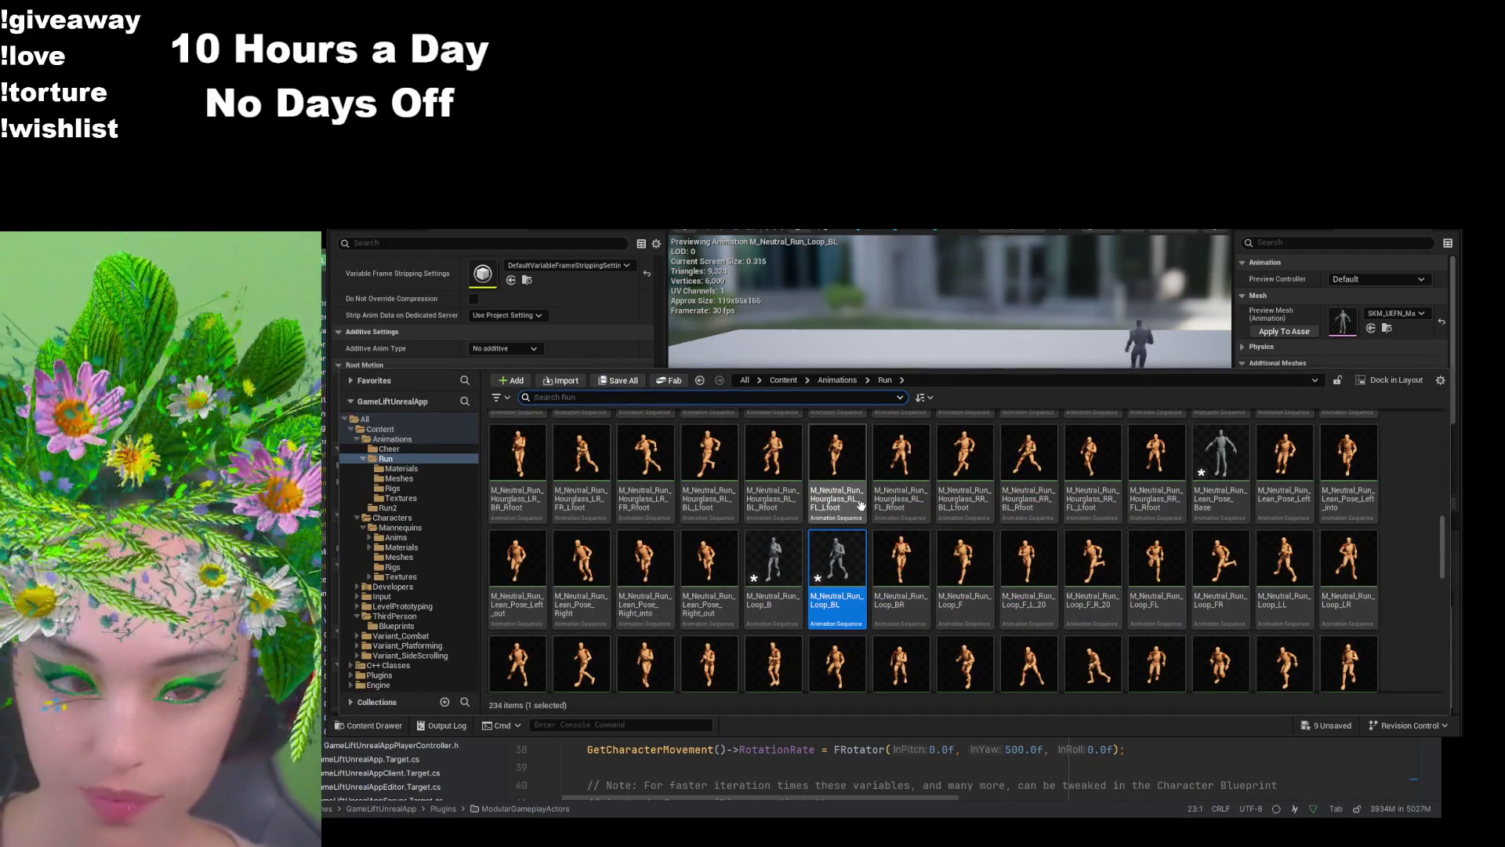
Step: Rename the new M_Neutral_Run_Loop_BL asset in Run2 to Run_BackLeft
{"action": "left_click", "coordinate": [833, 381]}
{"action": "double_click", "coordinate": [645, 475]}
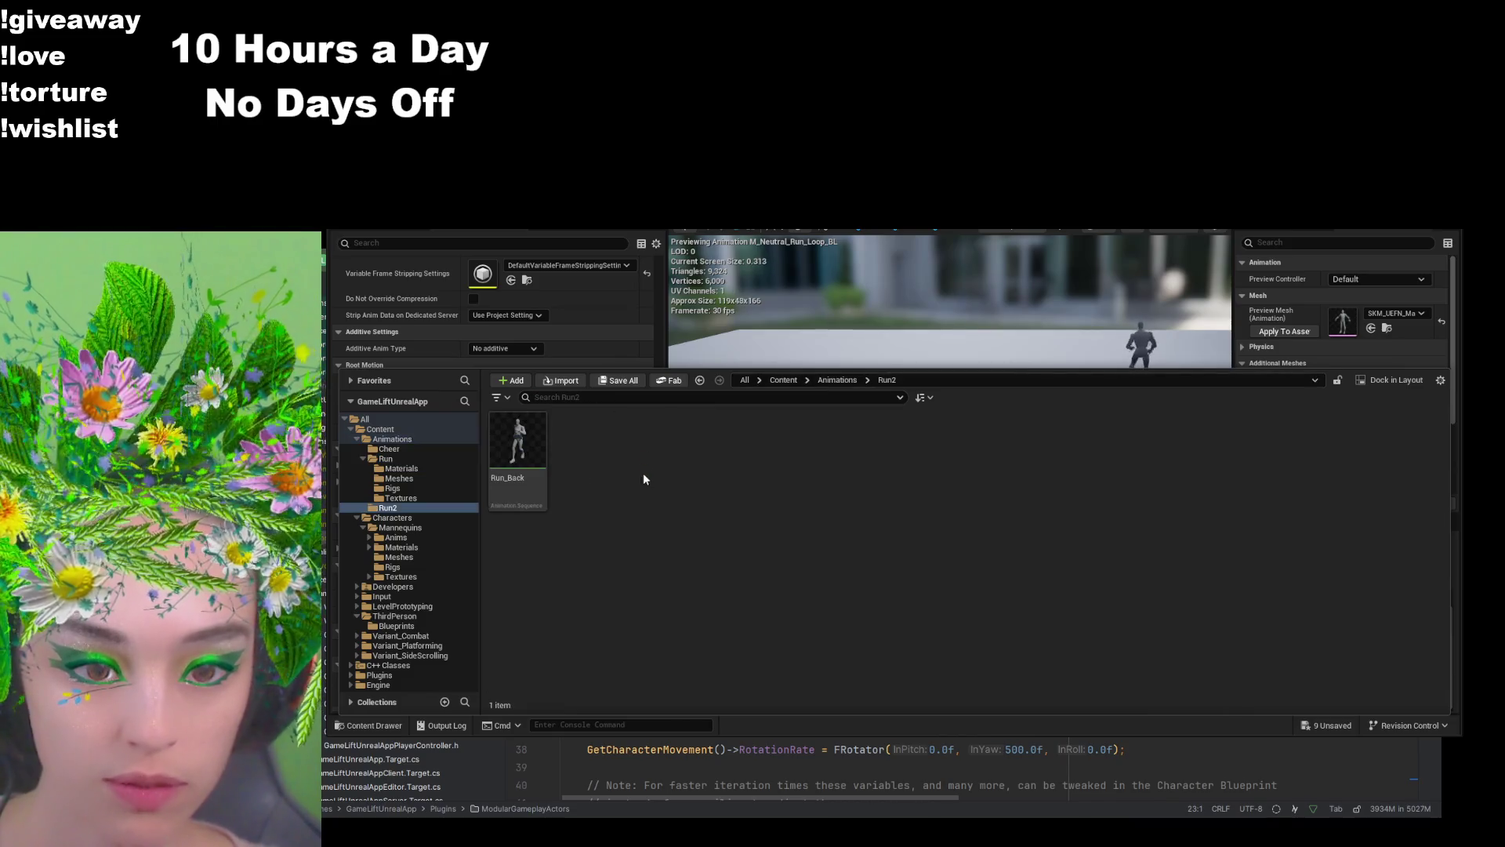
{"action": "left_click", "coordinate": [589, 482]}
{"action": "key", "text": "F2"}
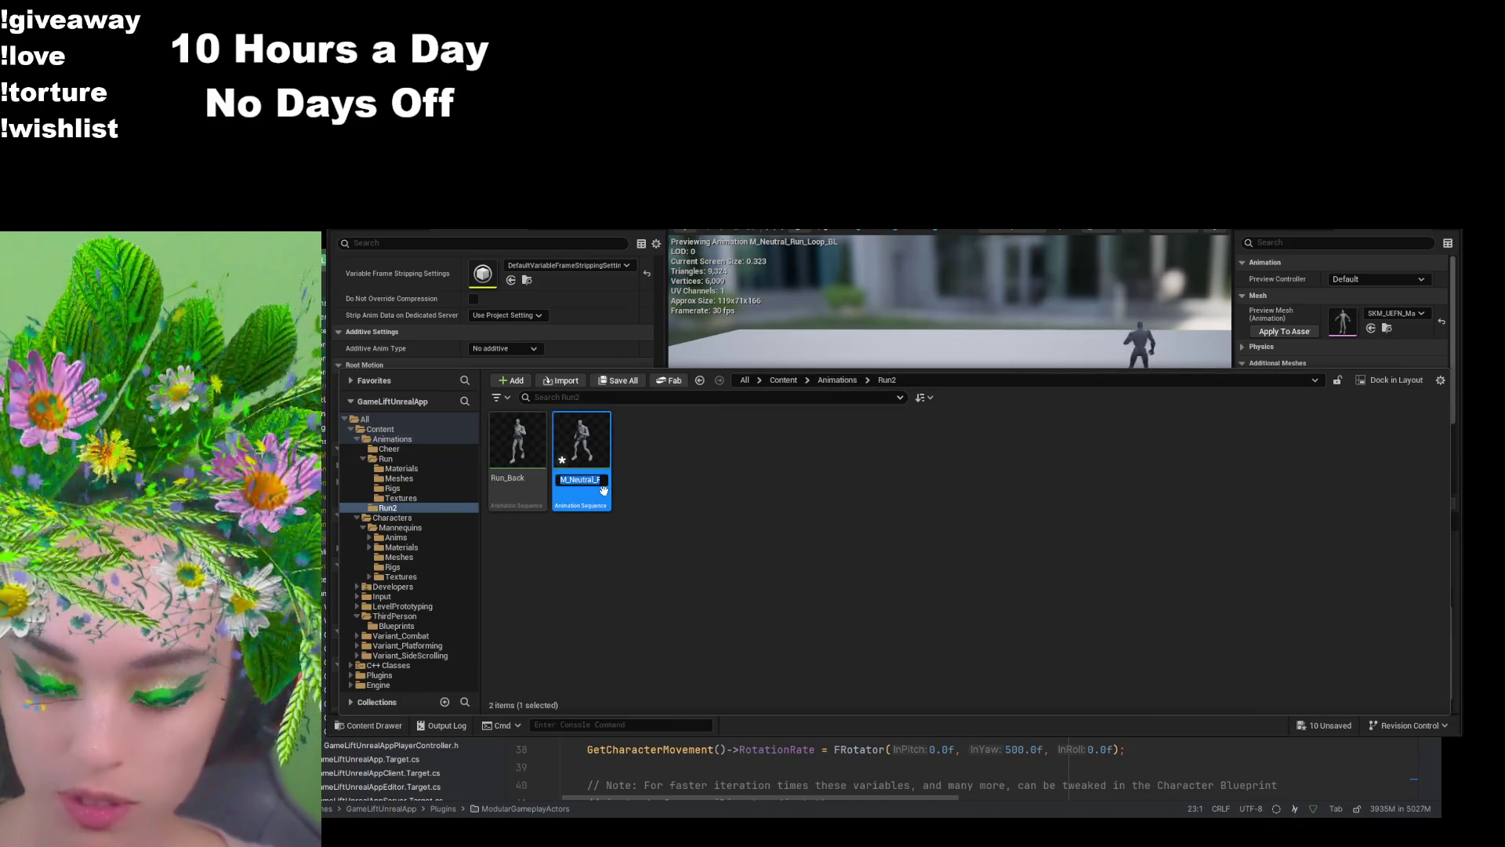
{"action": "type", "text": "Run_B"}
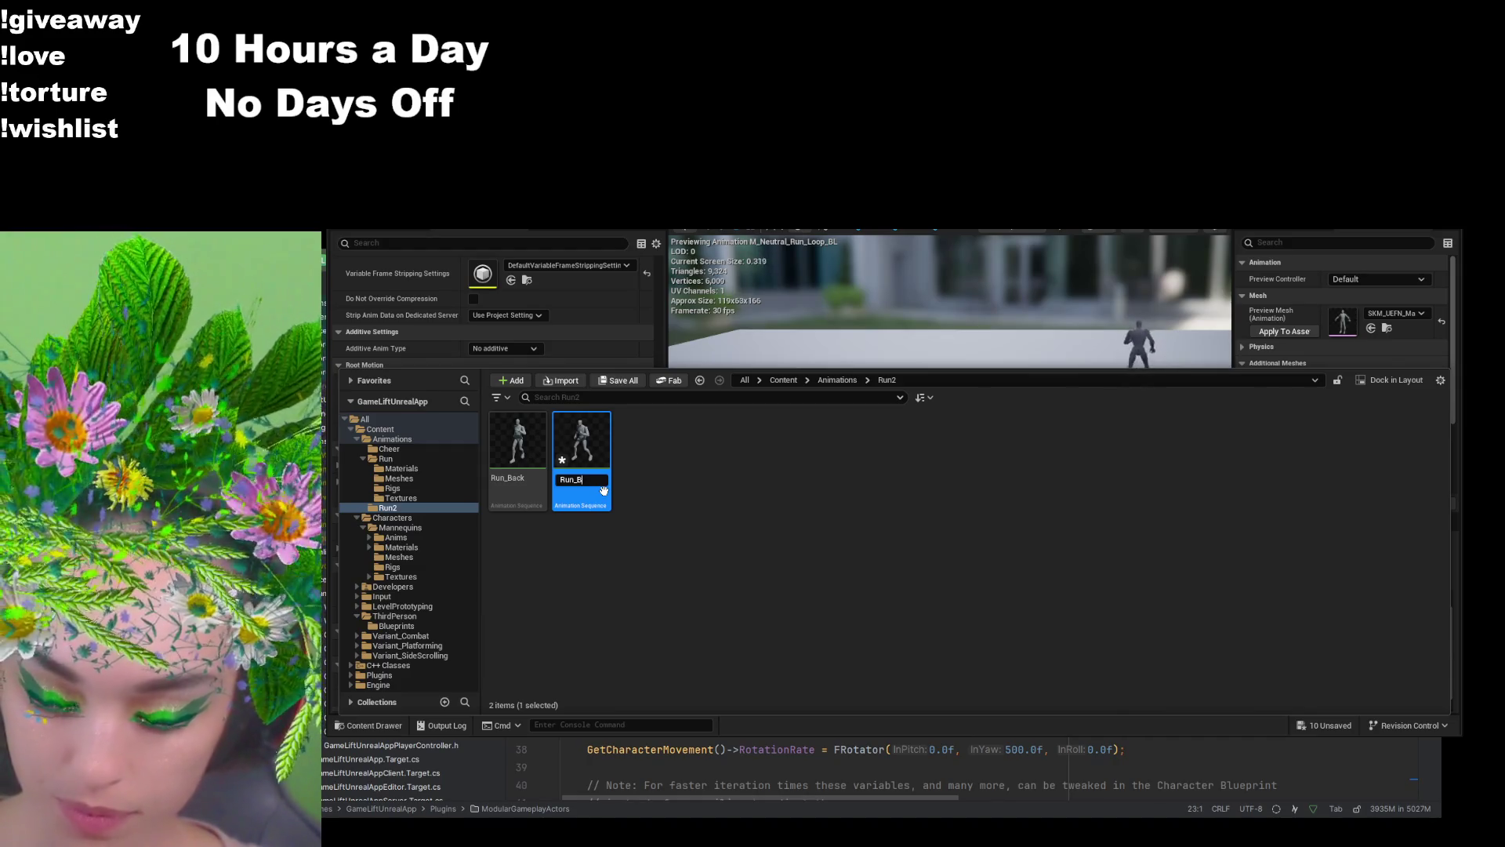
{"action": "type", "text": "ackLeft"}
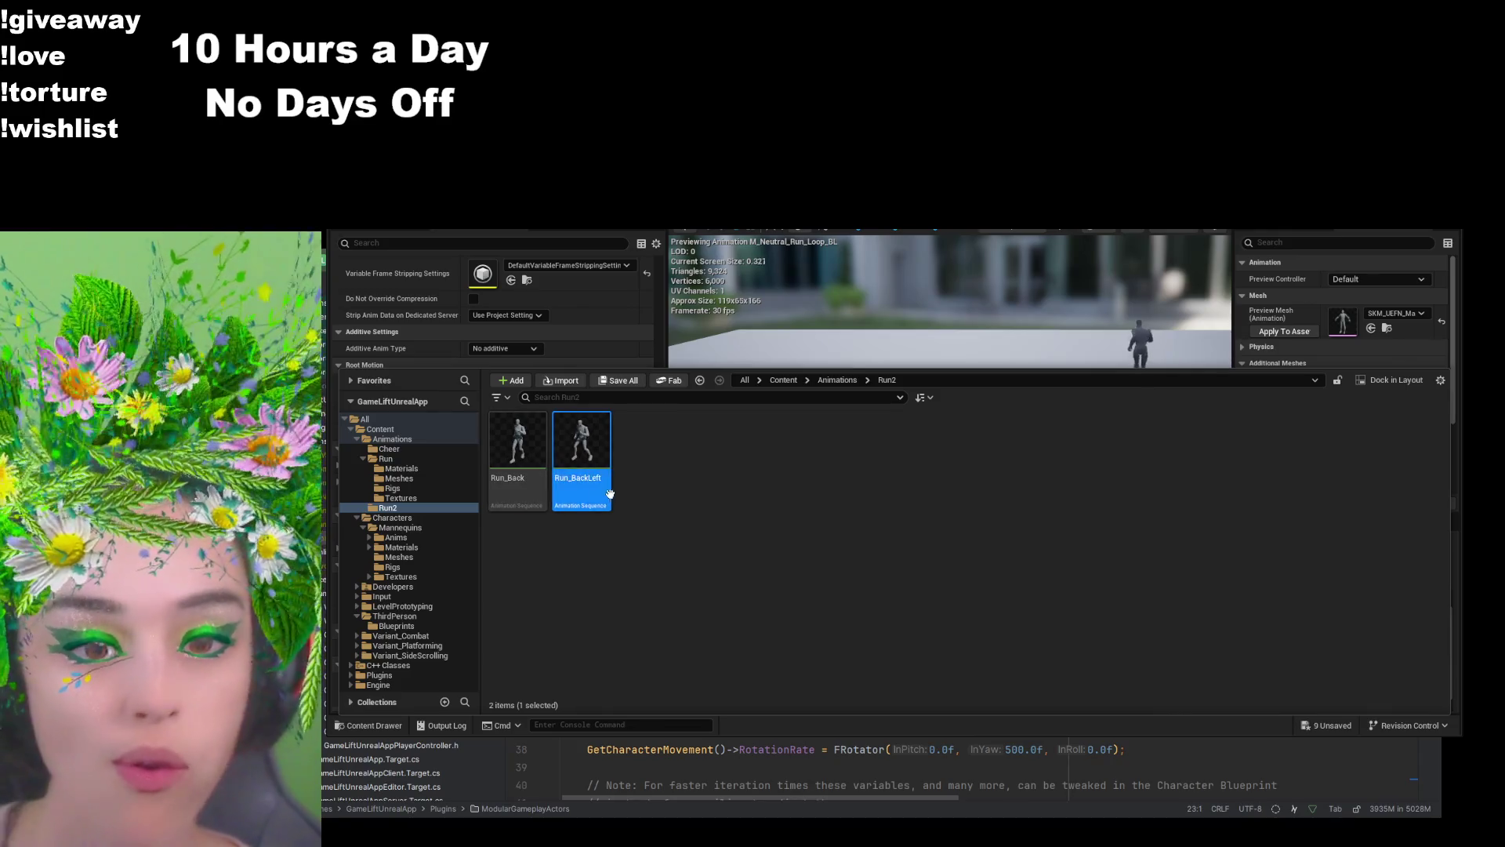
{"action": "key", "text": "Return"}
Step: Go back to the Run folder and browse its run animations
{"action": "key", "text": "alt+Left"}
{"action": "left_click", "coordinate": [594, 453]}
{"action": "double_click", "coordinate": [594, 453]}
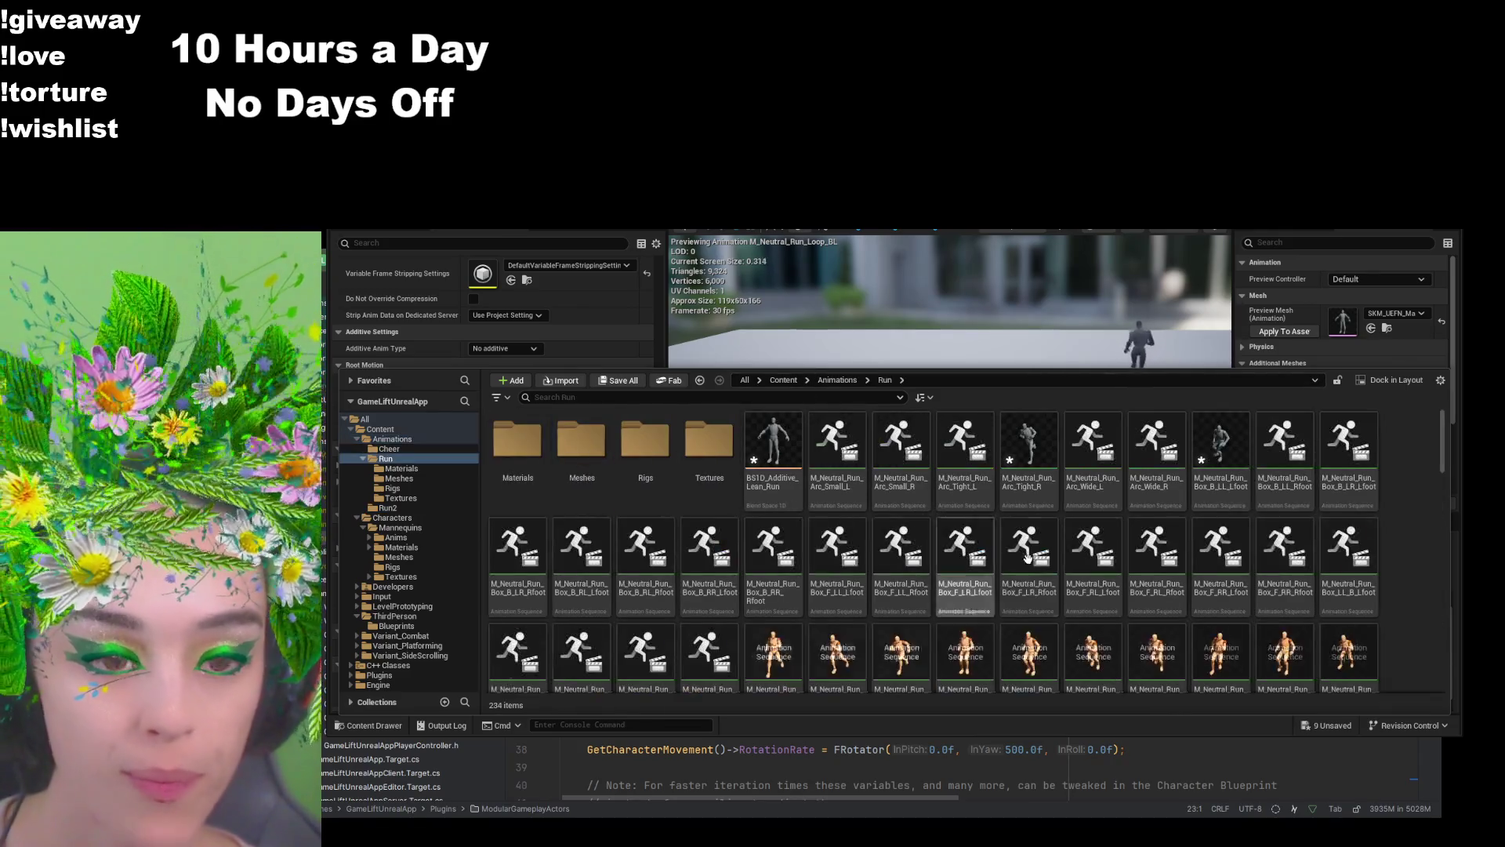
{"action": "scroll", "coordinate": [1001, 621], "scroll_direction": "down", "scroll_amount": 5}
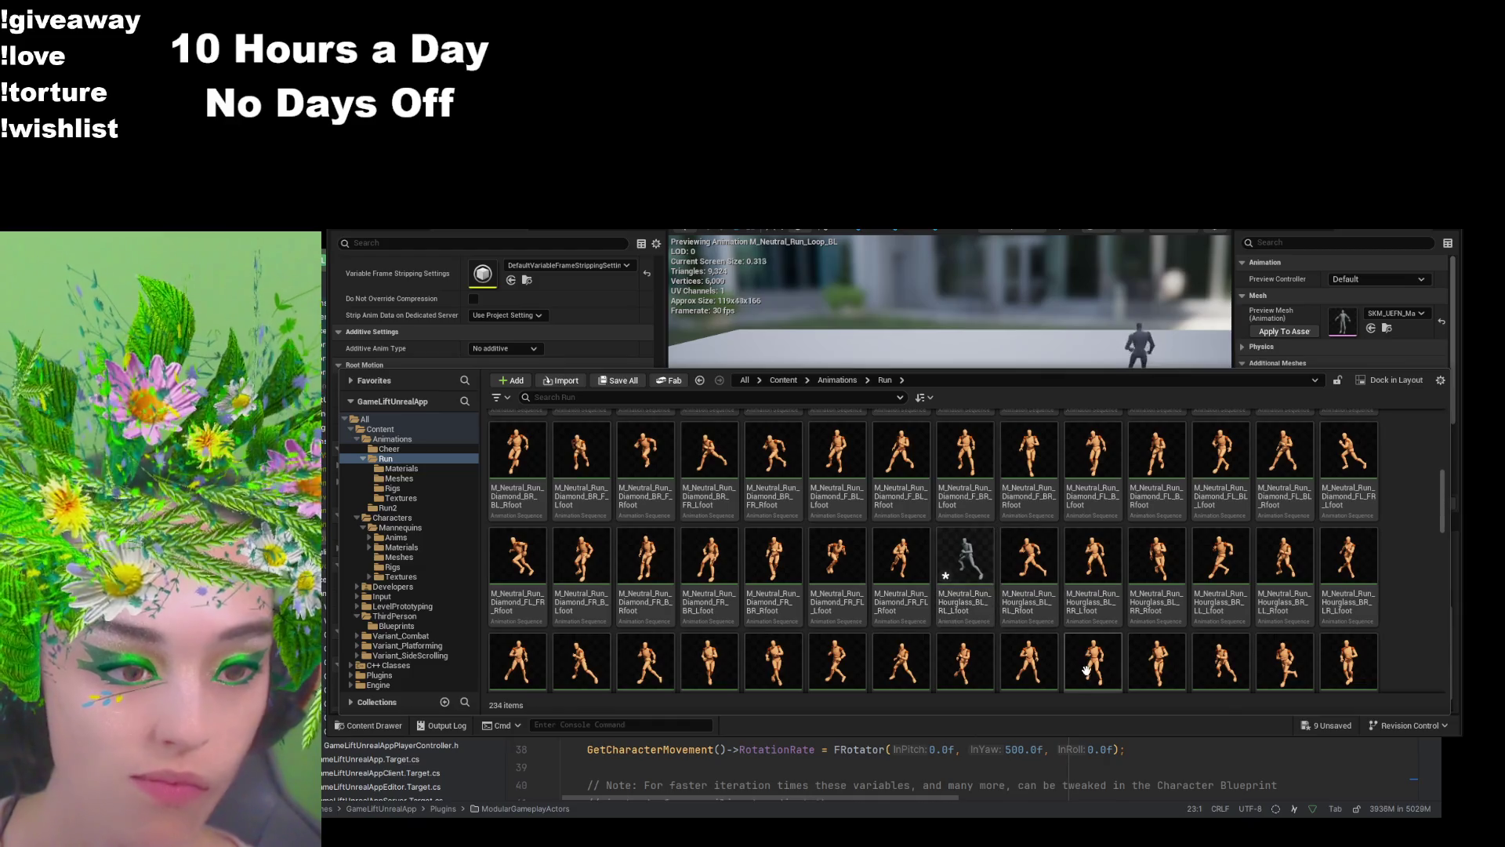
{"action": "scroll", "coordinate": [907, 624], "scroll_direction": "down", "scroll_amount": 3}
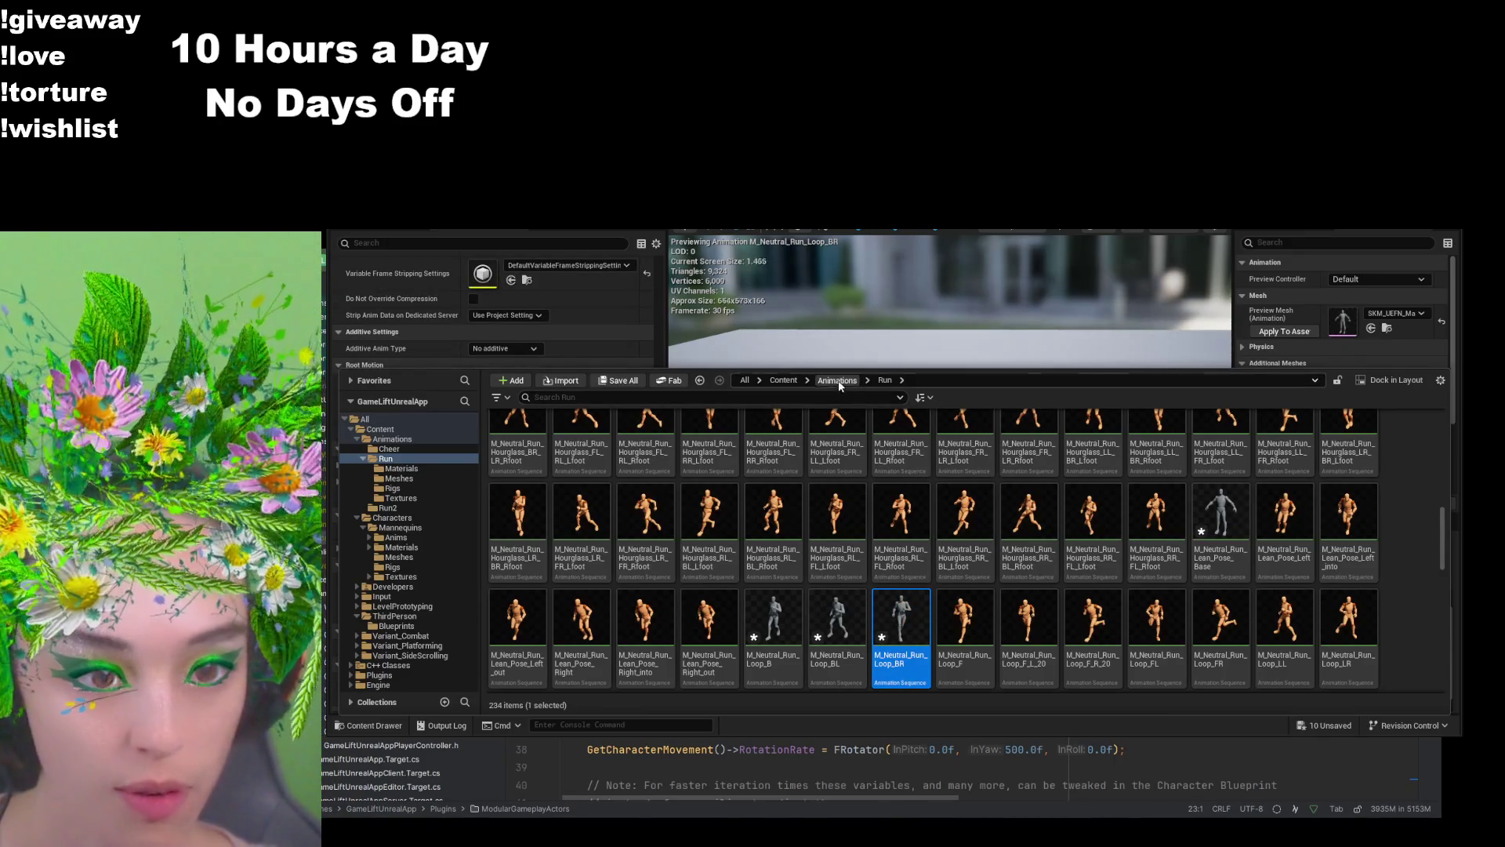
{"action": "left_click", "coordinate": [837, 381]}
Step: Rename the back-right run in Run2 to Run_BackRight and disable its root motion
{"action": "double_click", "coordinate": [636, 444]}
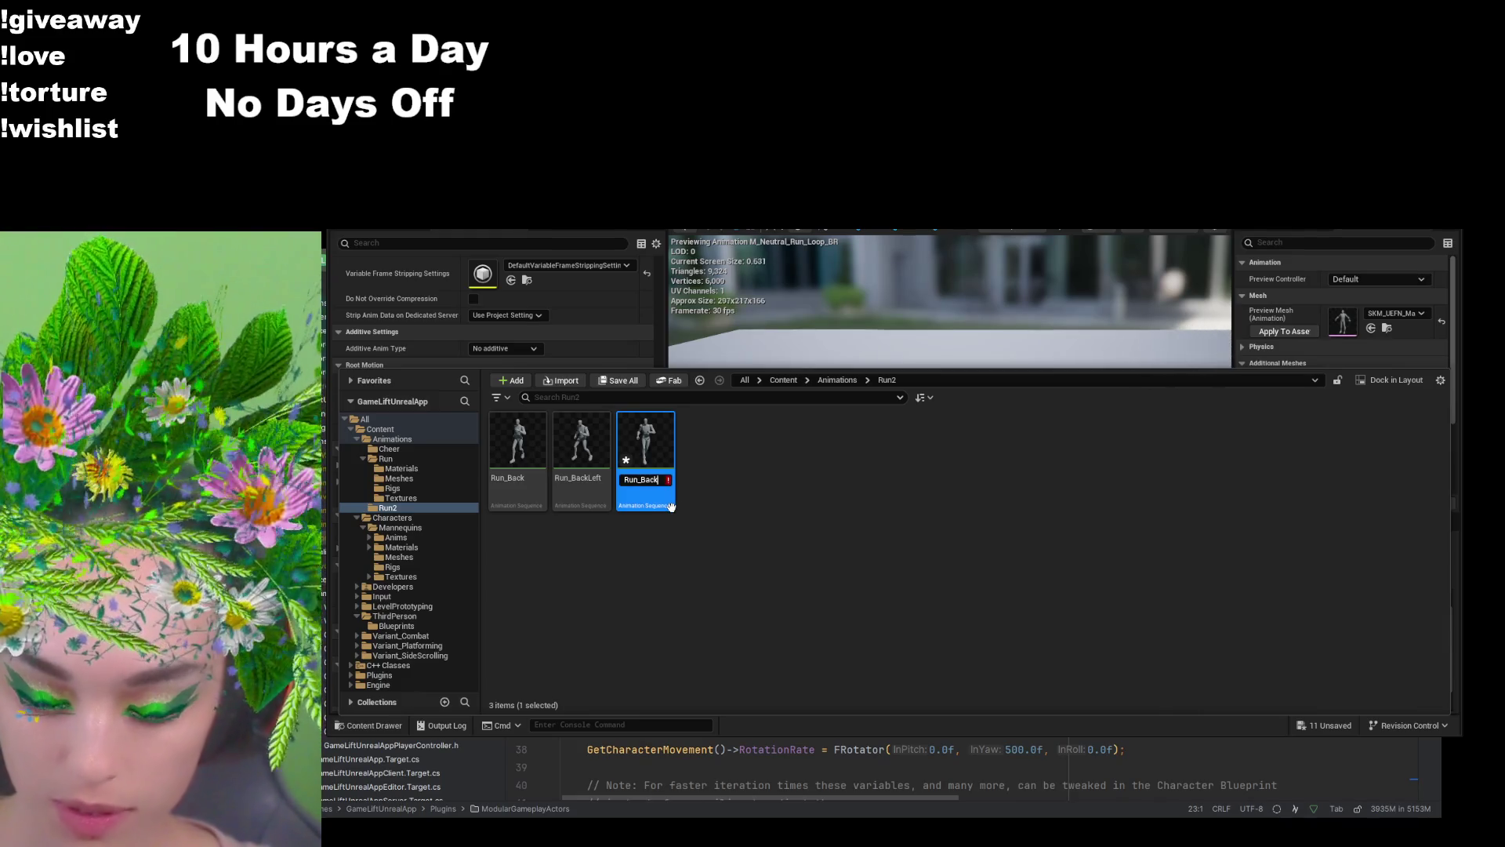
{"action": "key", "text": "Return"}
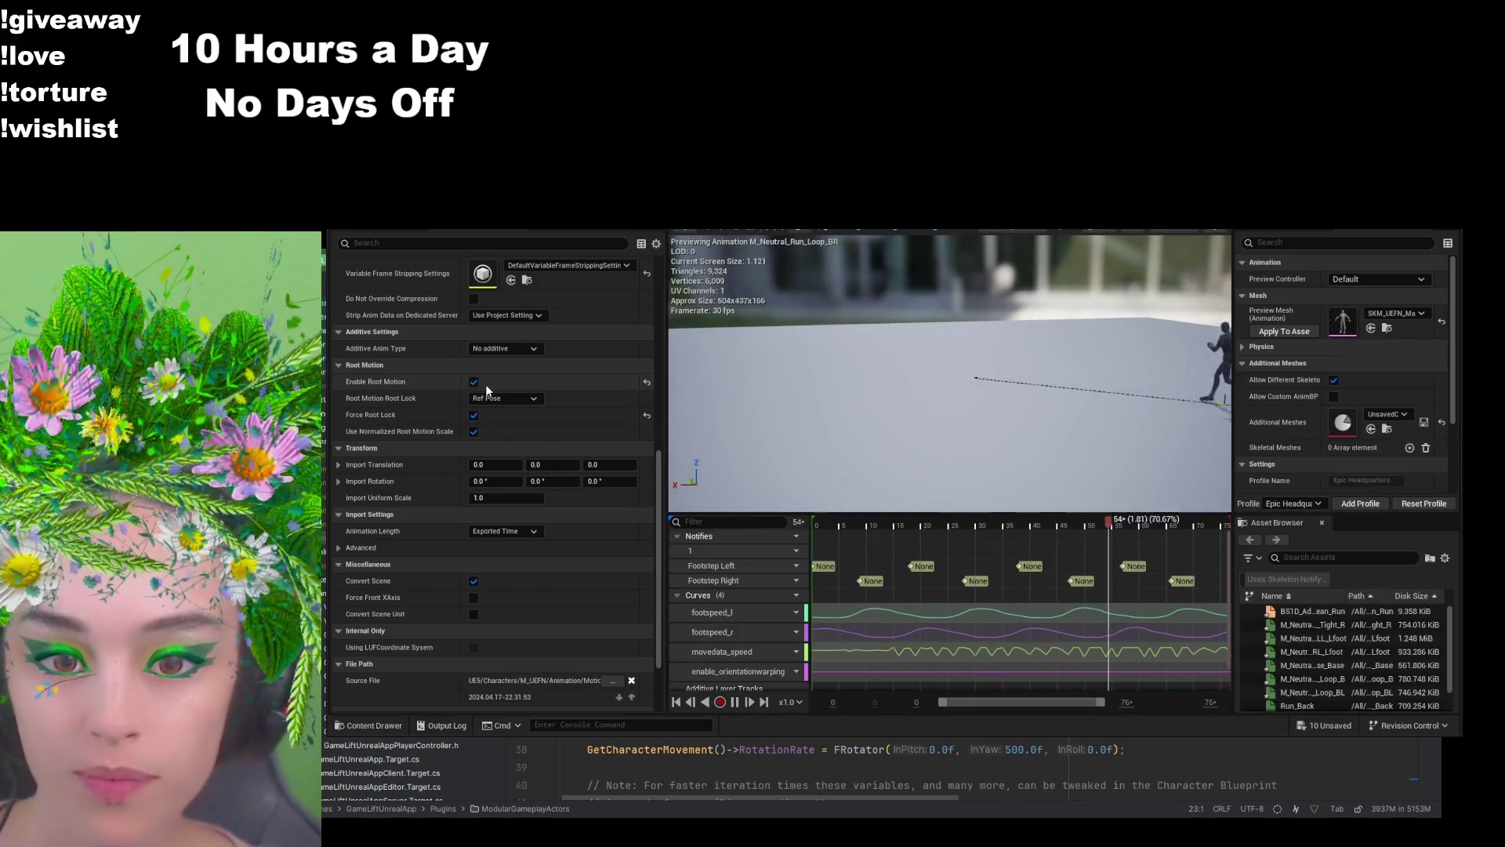
{"action": "left_click", "coordinate": [474, 383]}
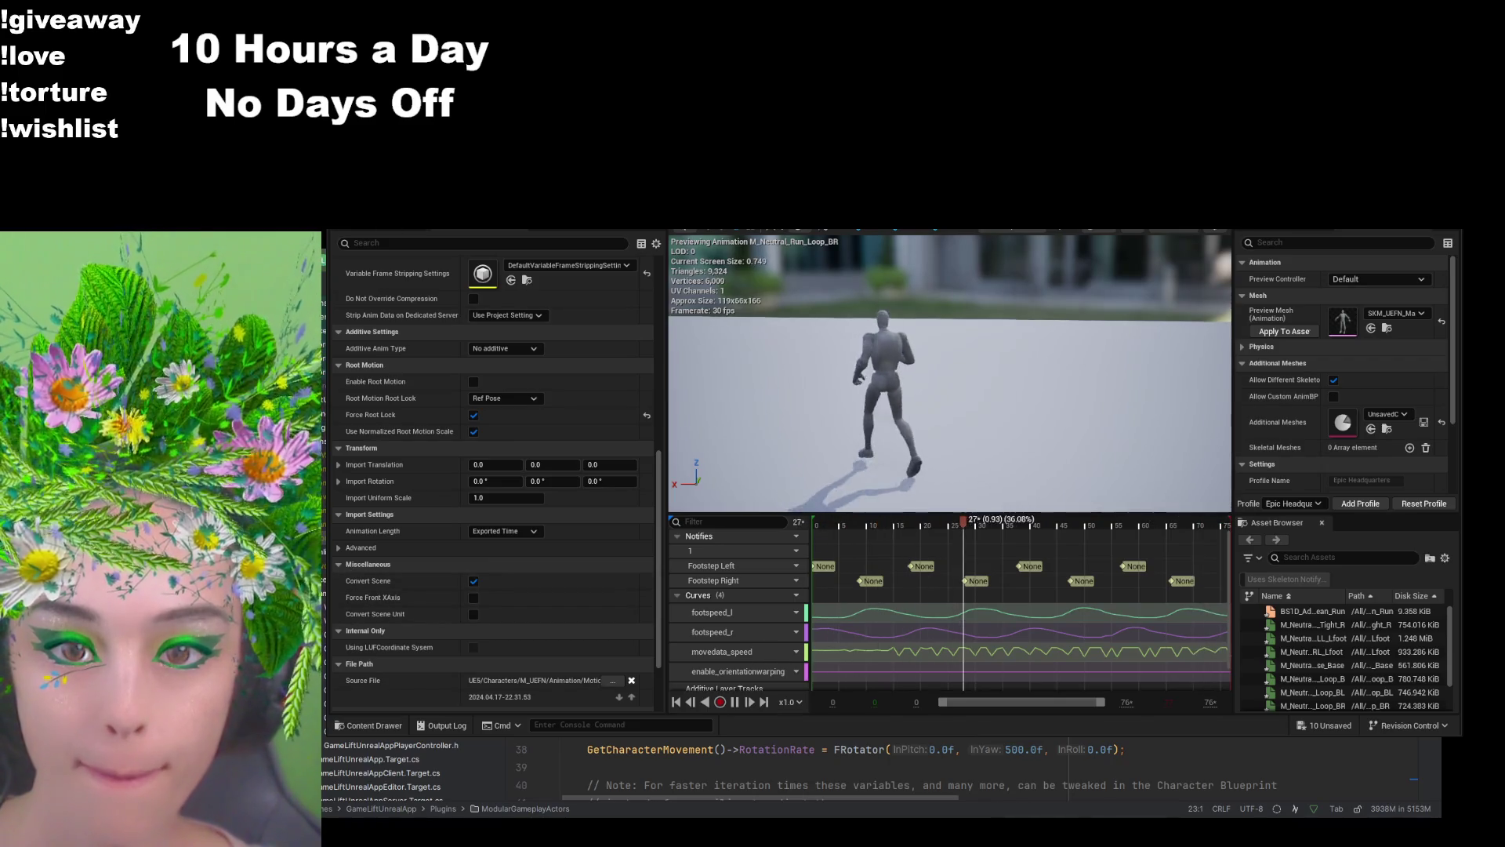
{"action": "key", "text": "ctrl+space"}
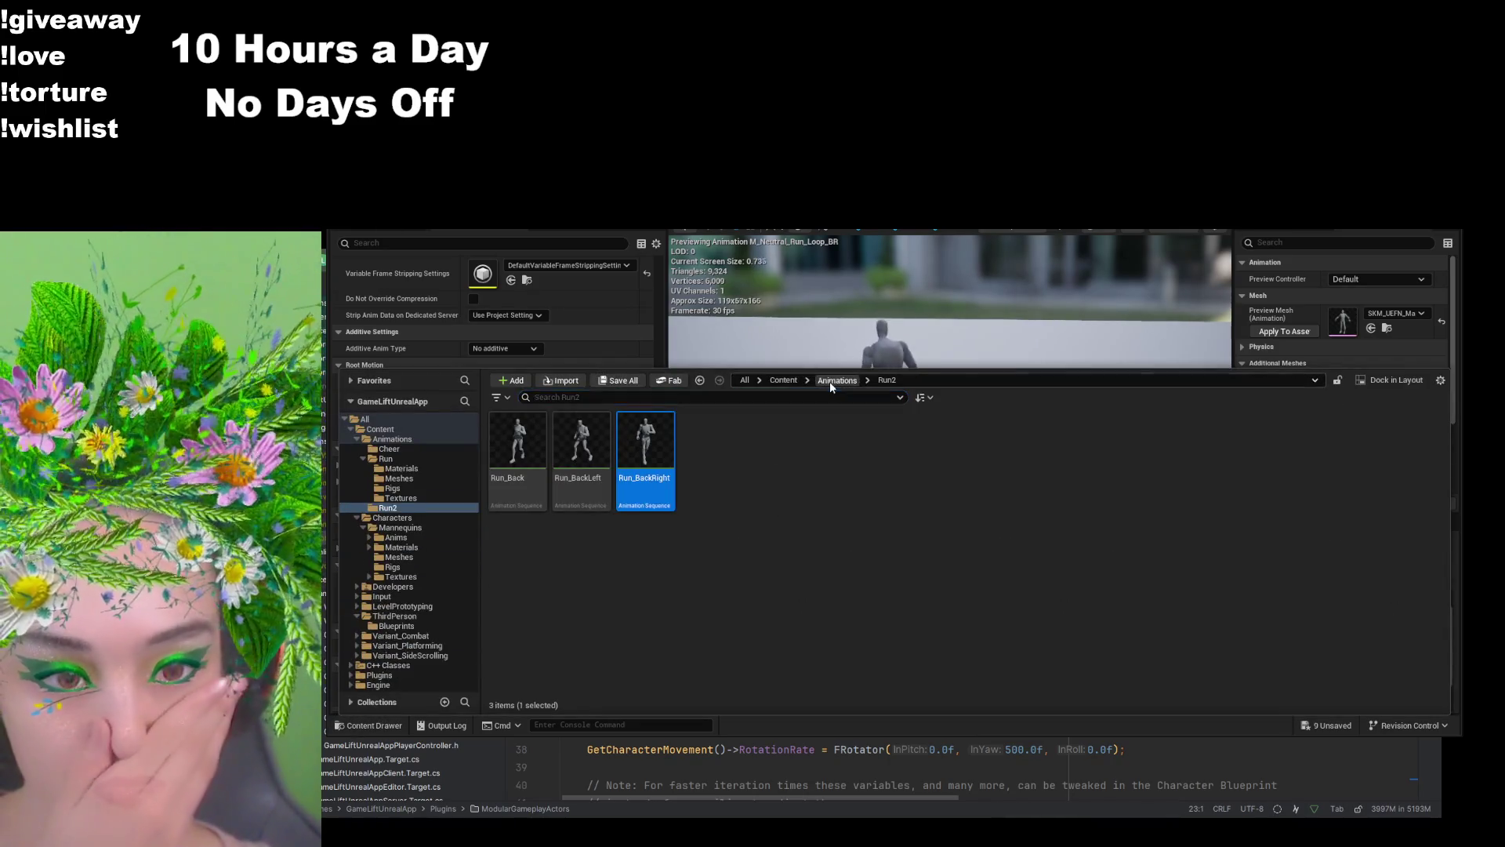
Step: Open M_Neutral_Run_Loop_F from Animations > Run and uncheck its Enable Root Motion
{"action": "left_click", "coordinate": [837, 380]}
{"action": "double_click", "coordinate": [588, 439]}
{"action": "scroll", "coordinate": [851, 631], "scroll_direction": "down", "scroll_amount": 5}
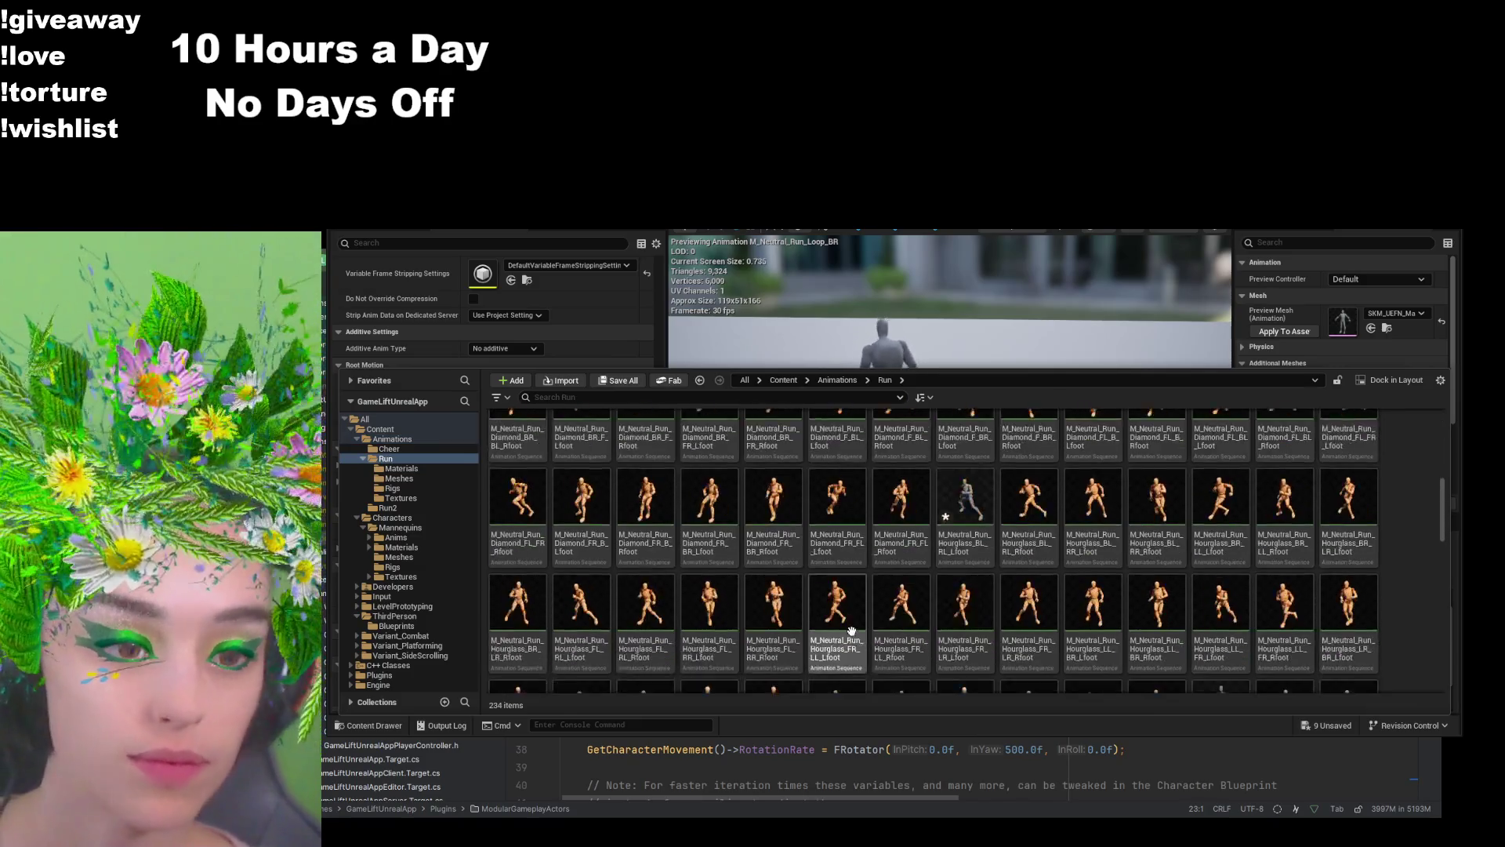
{"action": "scroll", "coordinate": [852, 632], "scroll_direction": "down", "scroll_amount": 3}
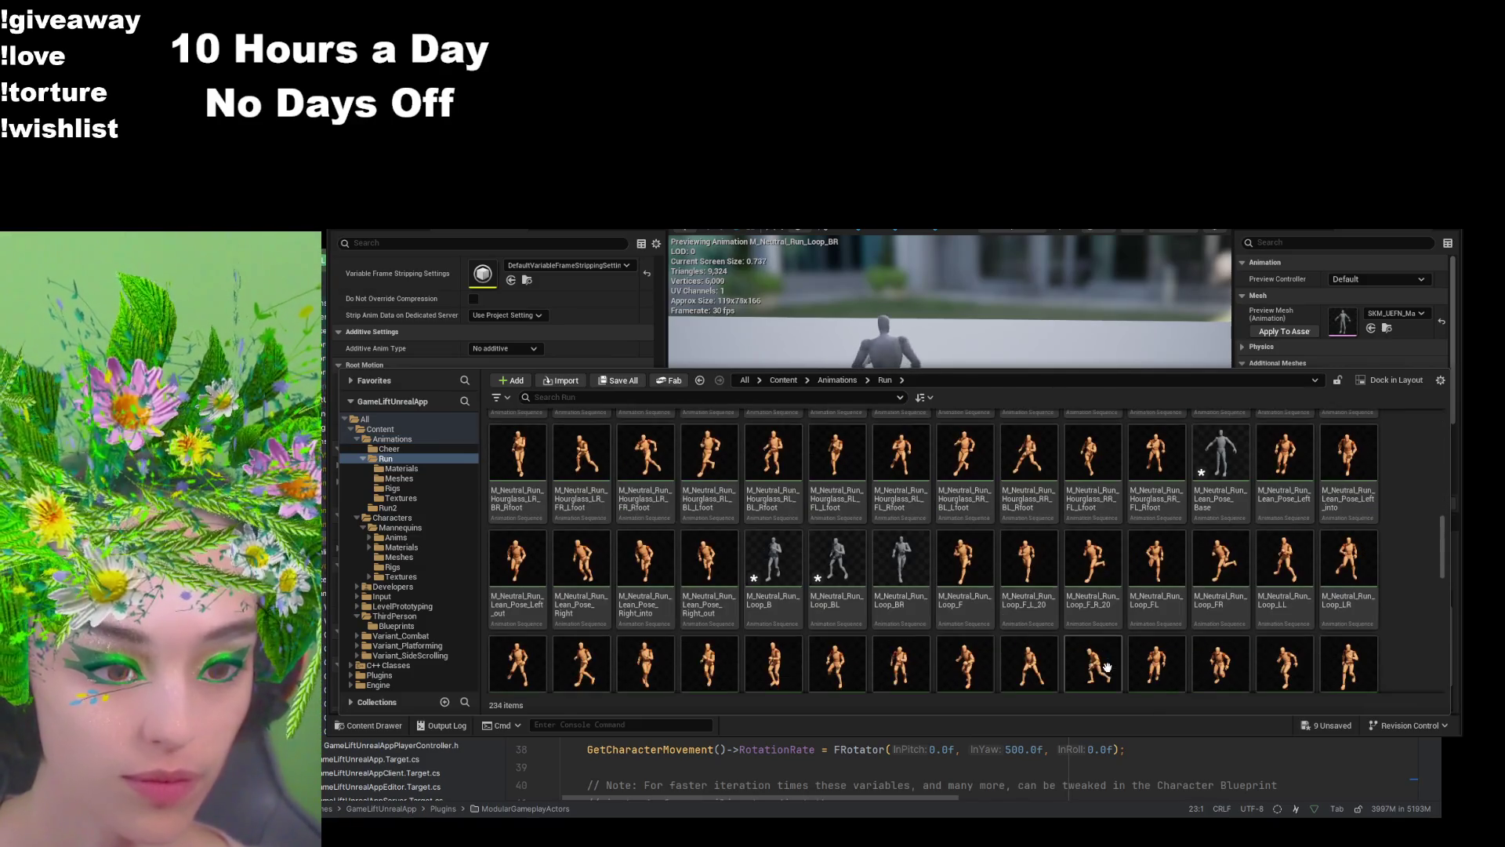
{"action": "left_click", "coordinate": [969, 563]}
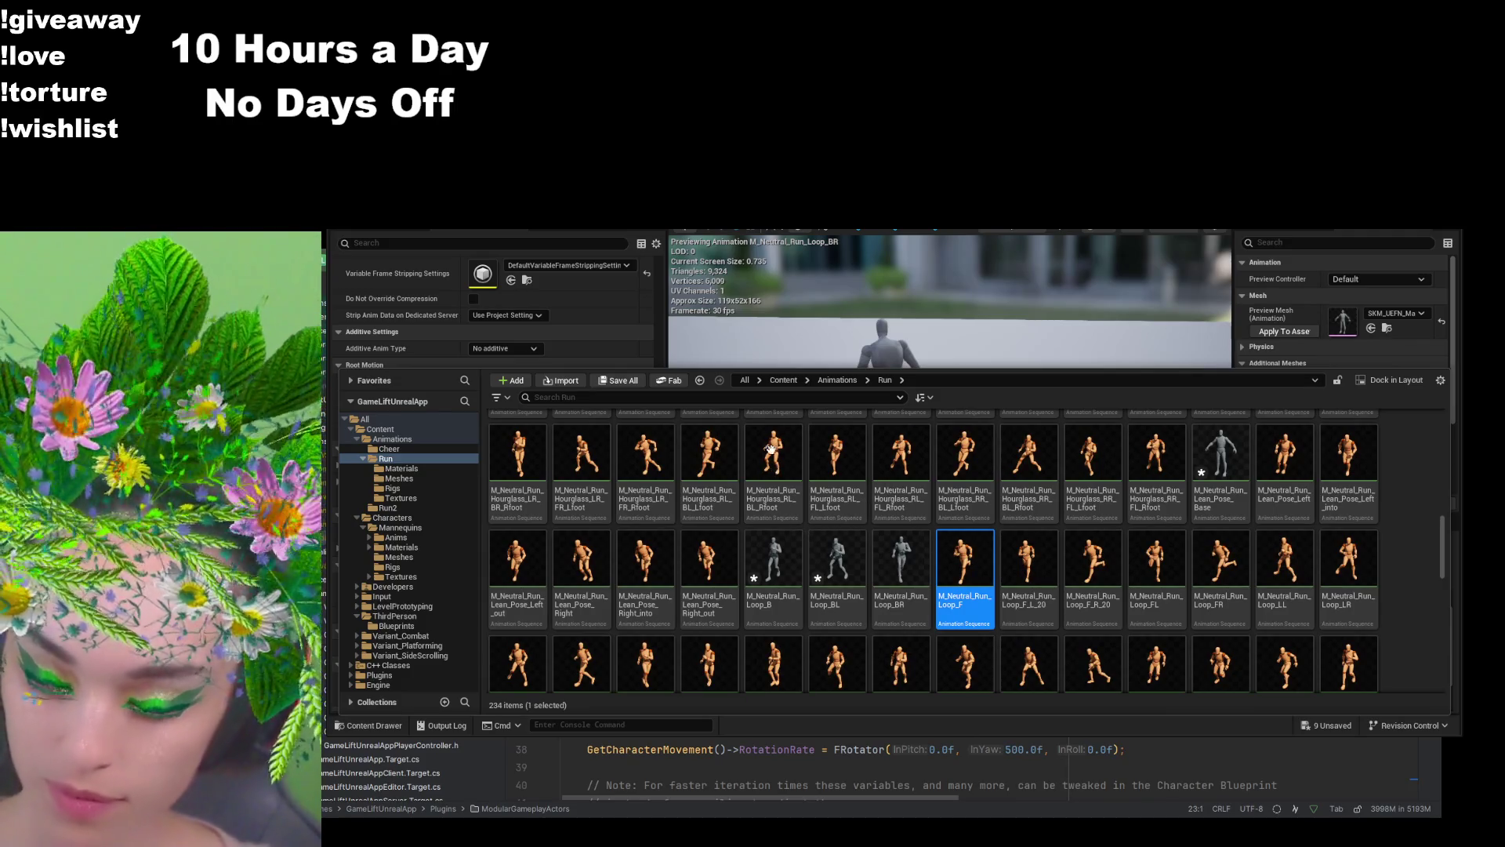
{"action": "double_click", "coordinate": [965, 561]}
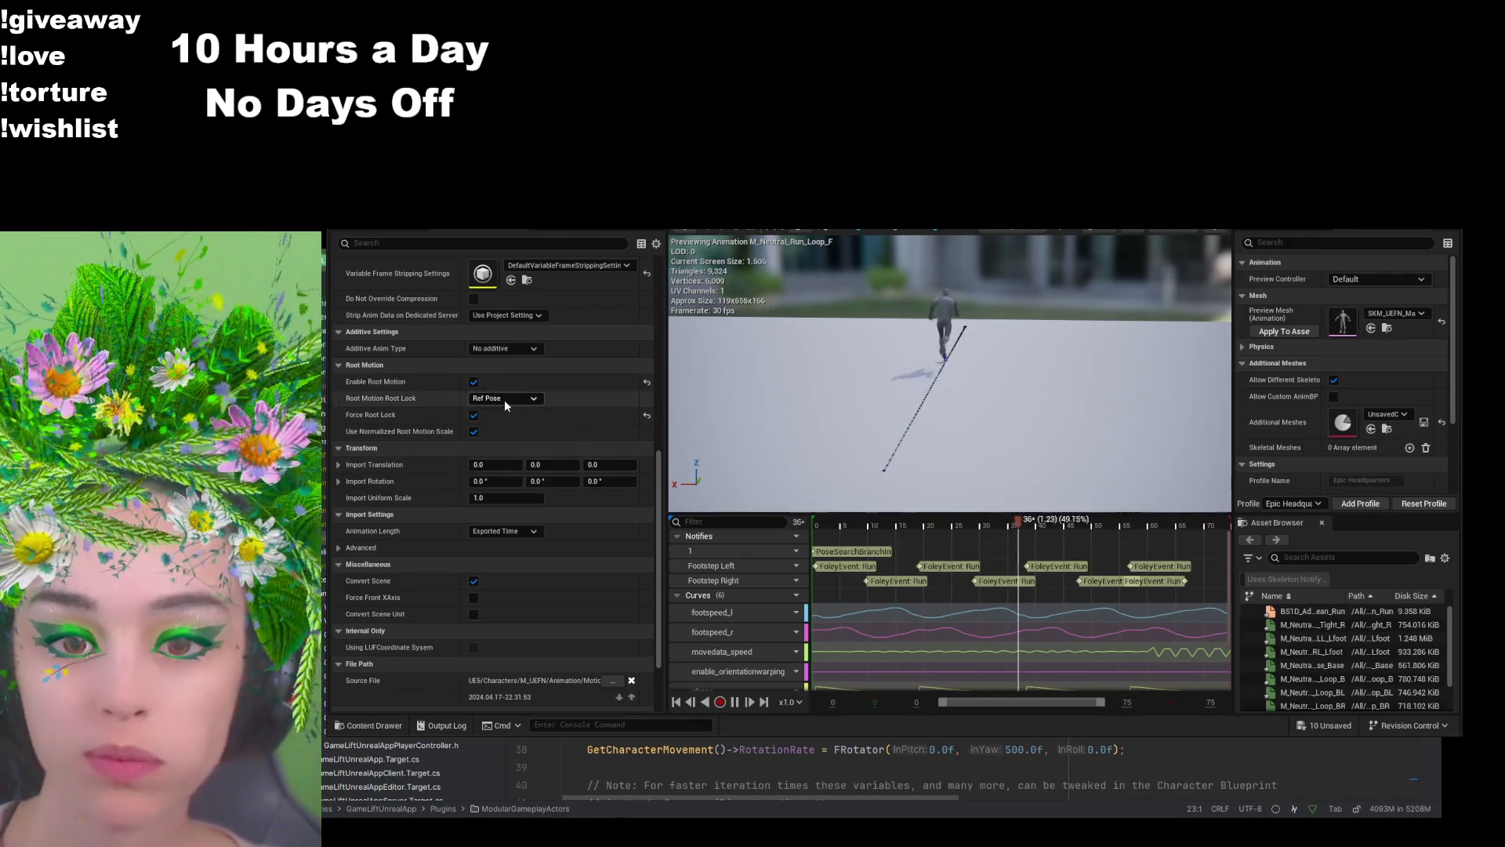
{"action": "left_click", "coordinate": [476, 382]}
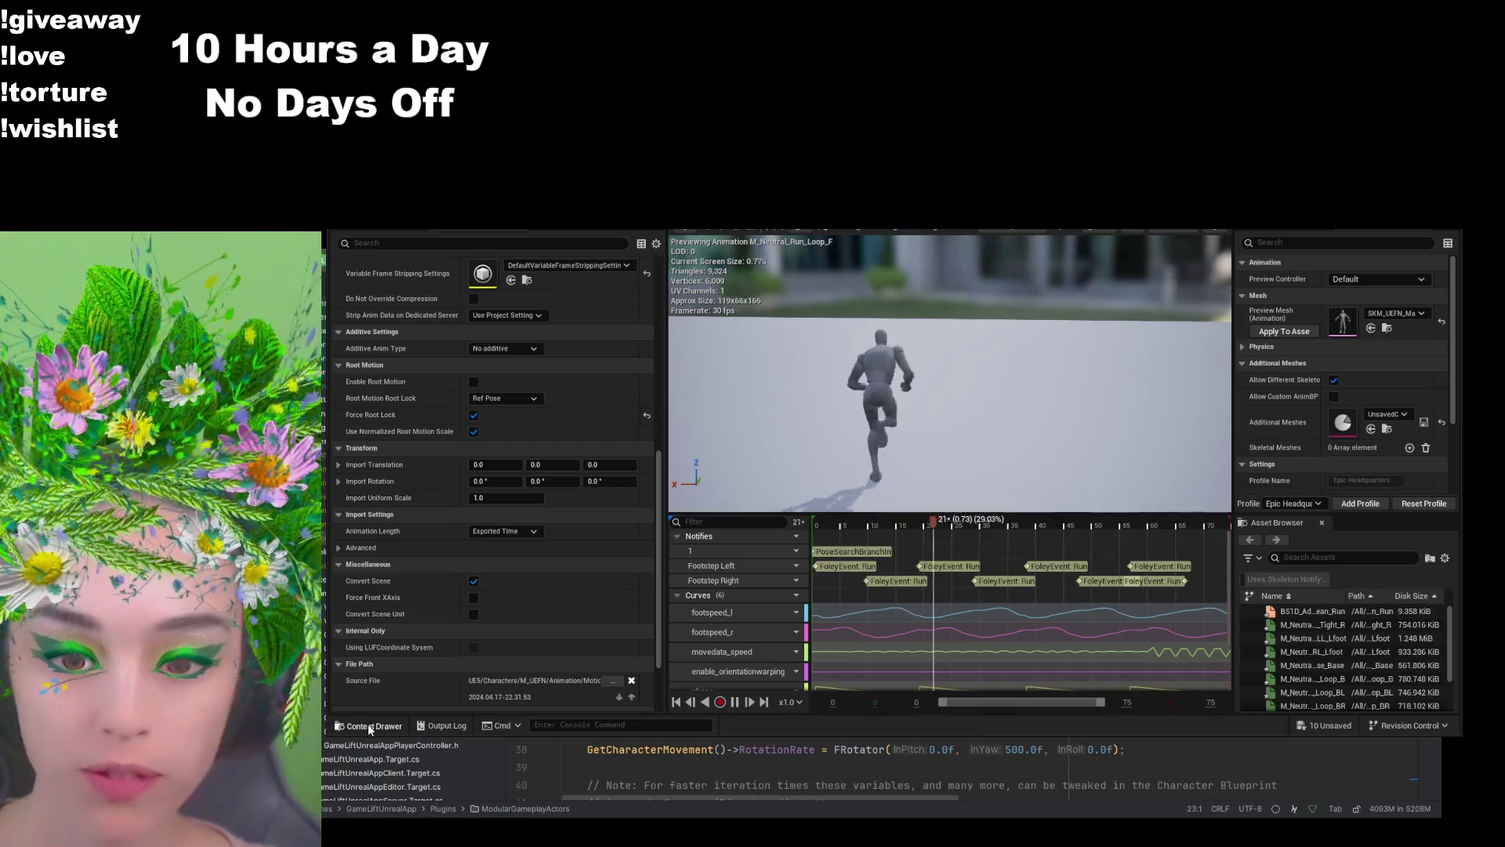
{"action": "left_click", "coordinate": [369, 724]}
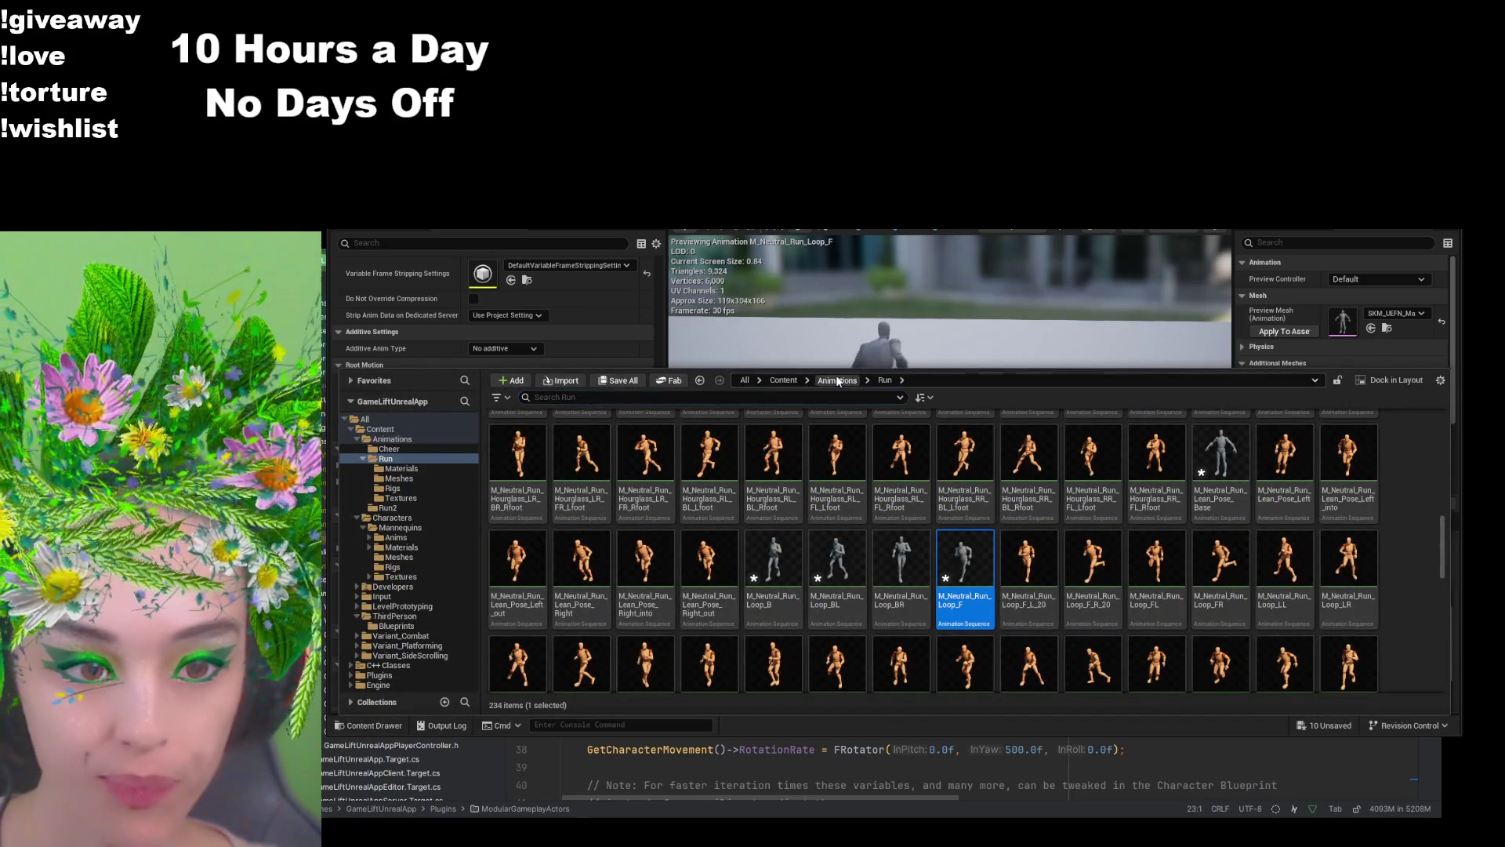
{"action": "left_click", "coordinate": [837, 379]}
Step: Rename the M_Neutral_Run_Loop_F asset in Run2 to Run_Forward
{"action": "double_click", "coordinate": [624, 451]}
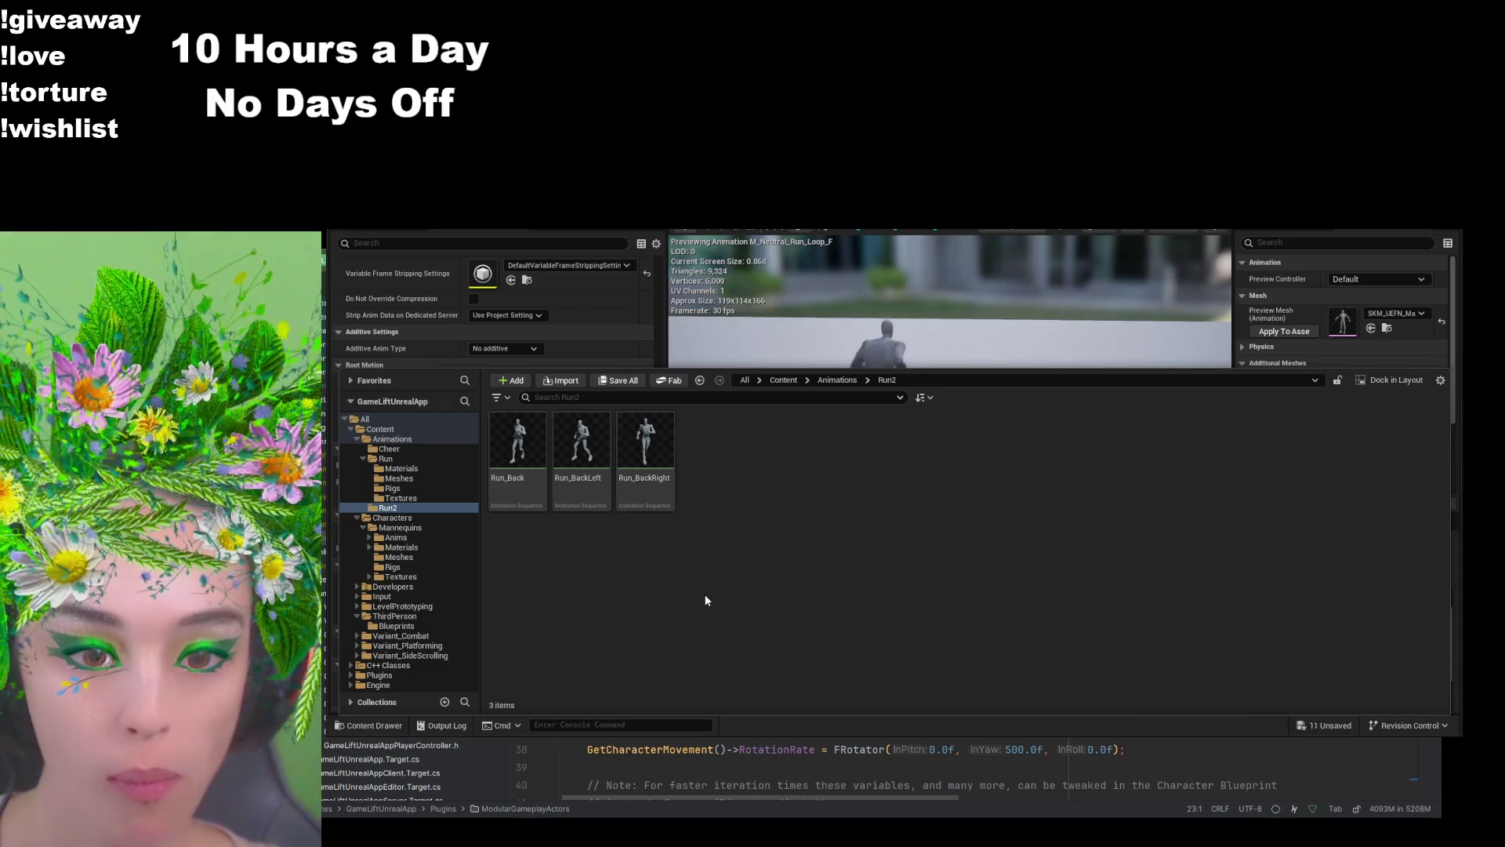
{"action": "left_click", "coordinate": [717, 488]}
{"action": "key", "text": "F2"}
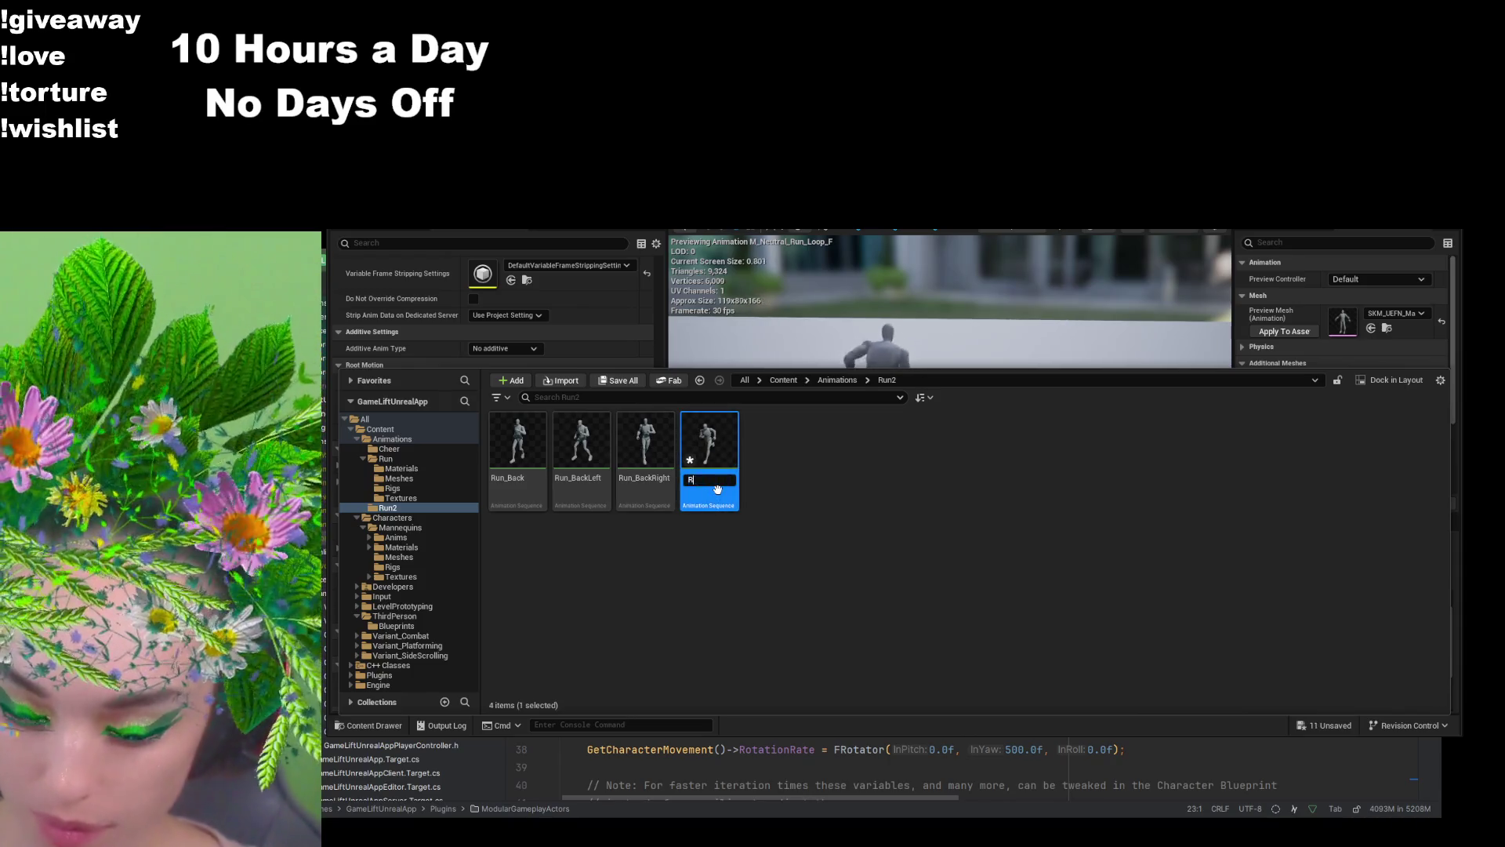
{"action": "type", "text": "Run_Forward"}
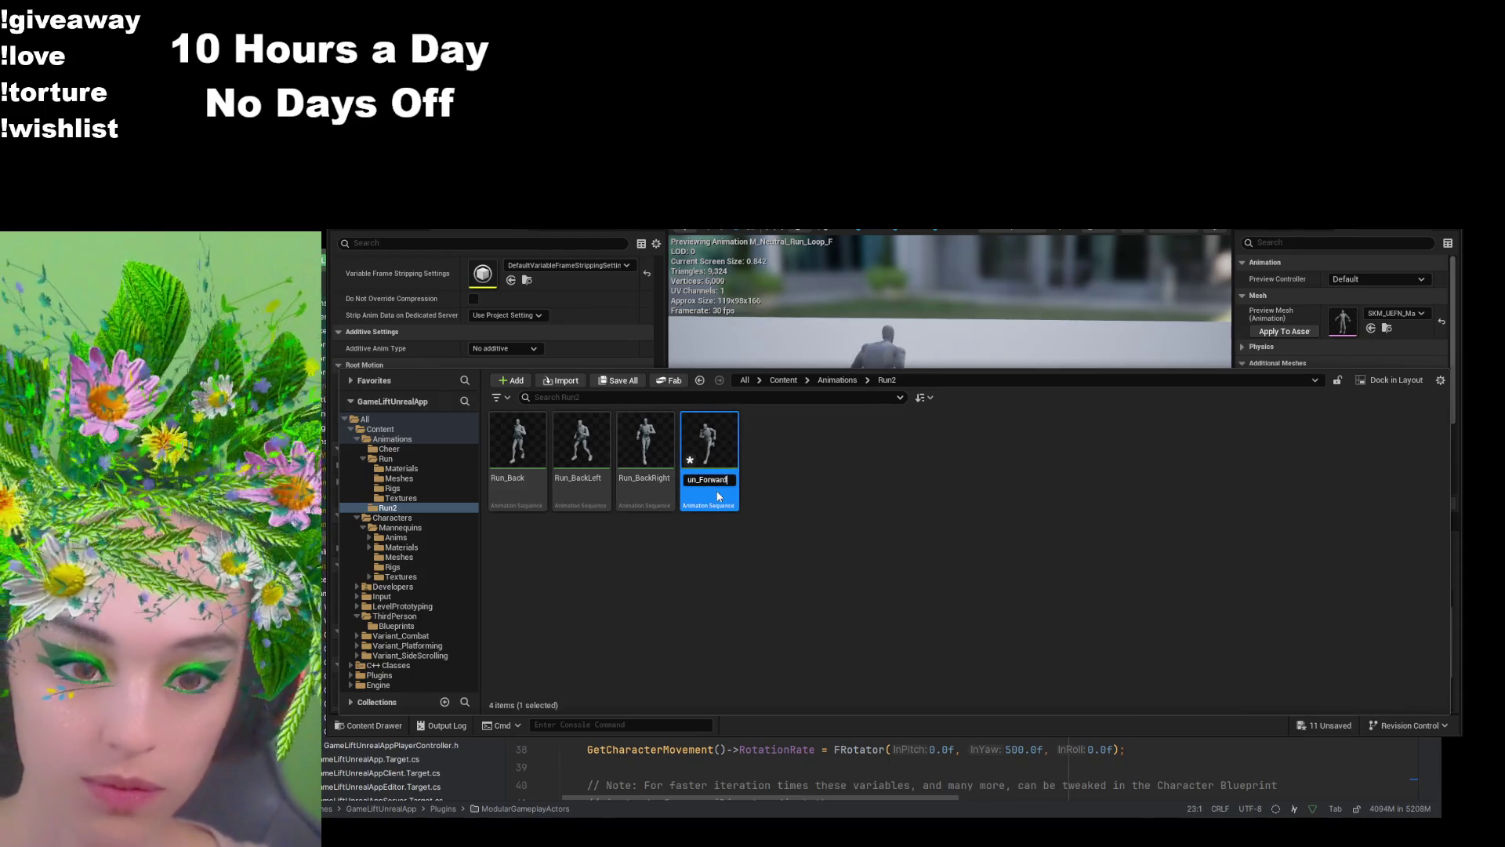
{"action": "key", "text": "Return"}
Step: Return to the Run folder and select M_Neutral_Run_Loop_FL
{"action": "left_click", "coordinate": [838, 381]}
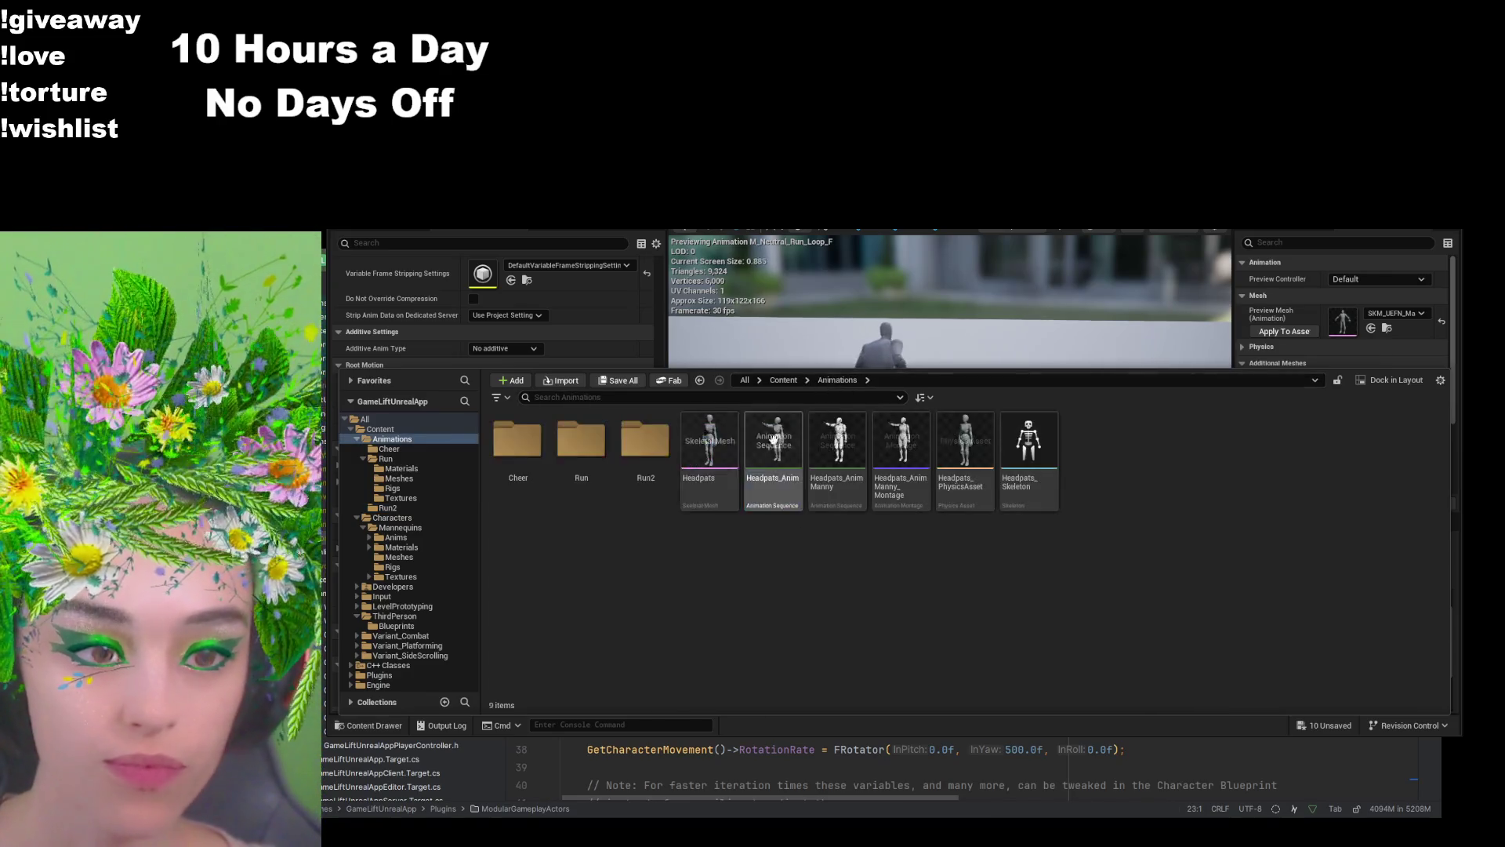
{"action": "double_click", "coordinate": [599, 443]}
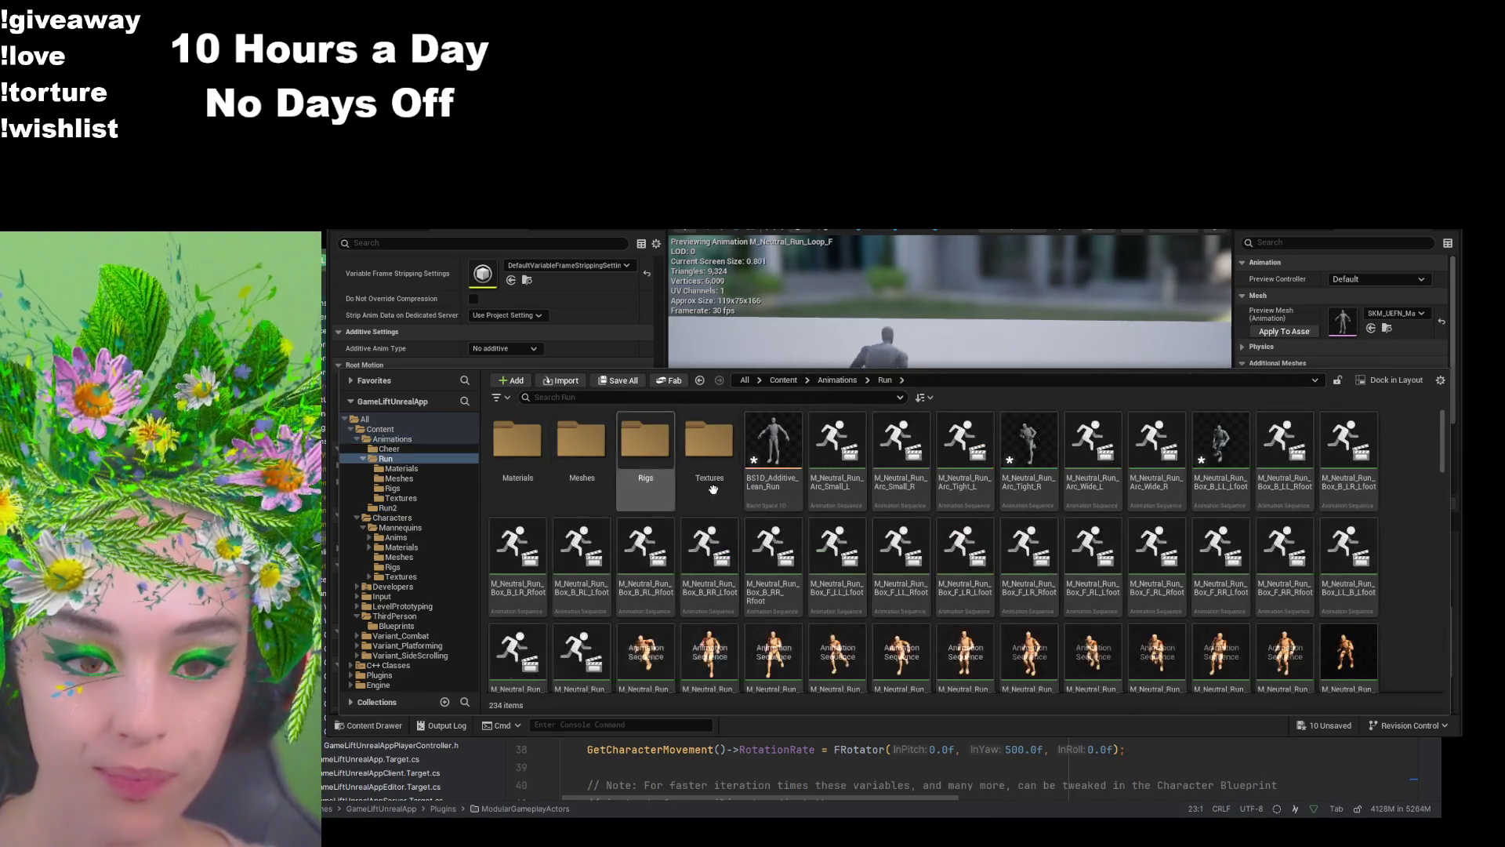
{"action": "scroll", "coordinate": [1019, 549], "scroll_direction": "down", "scroll_amount": 5}
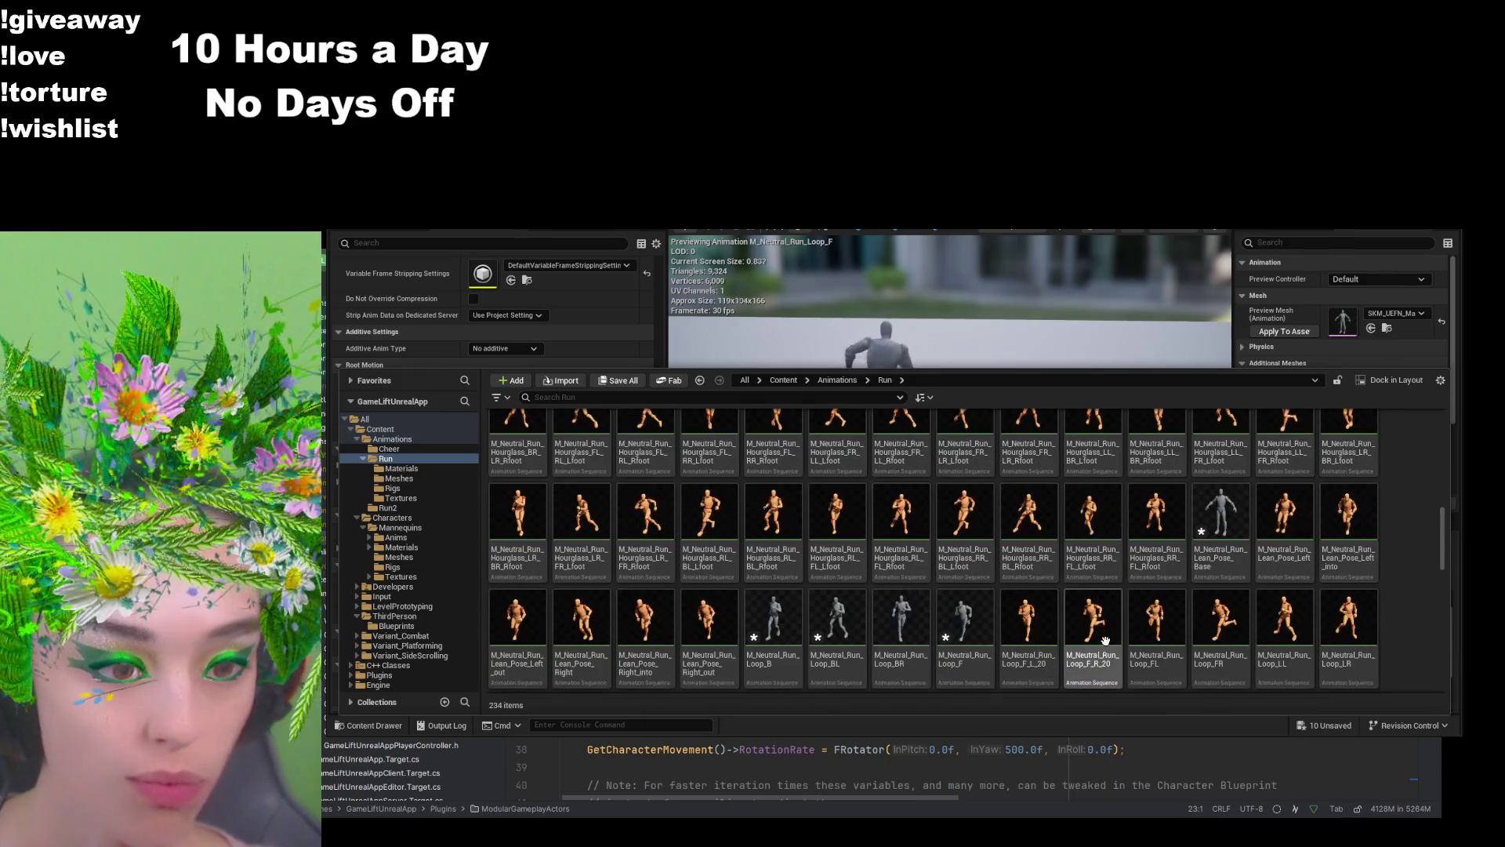
{"action": "scroll", "coordinate": [1106, 664], "scroll_direction": "down", "scroll_amount": 1}
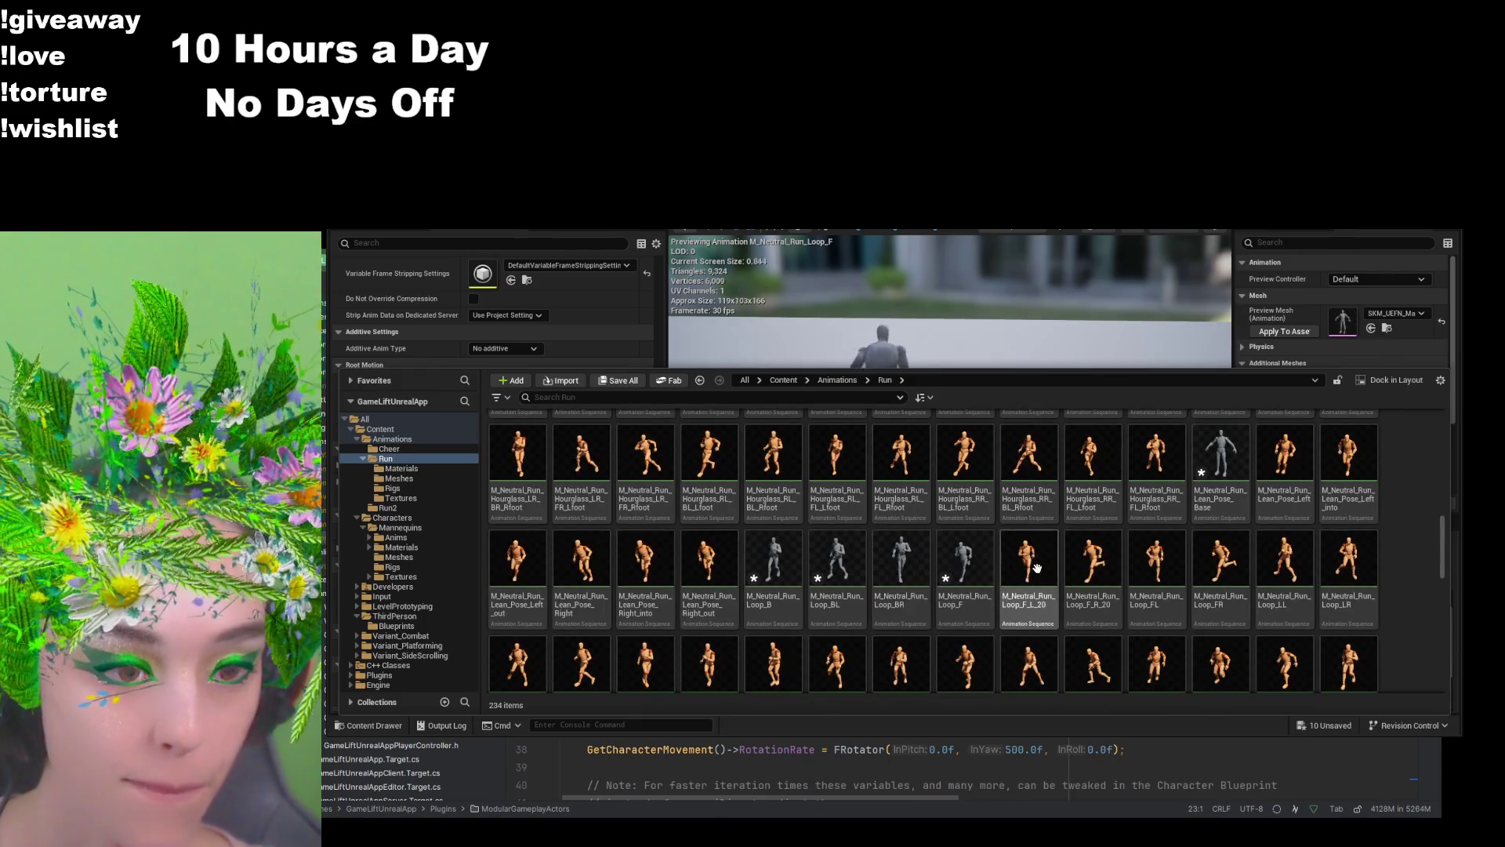
{"action": "scroll", "coordinate": [1114, 596], "scroll_direction": "down", "scroll_amount": 1}
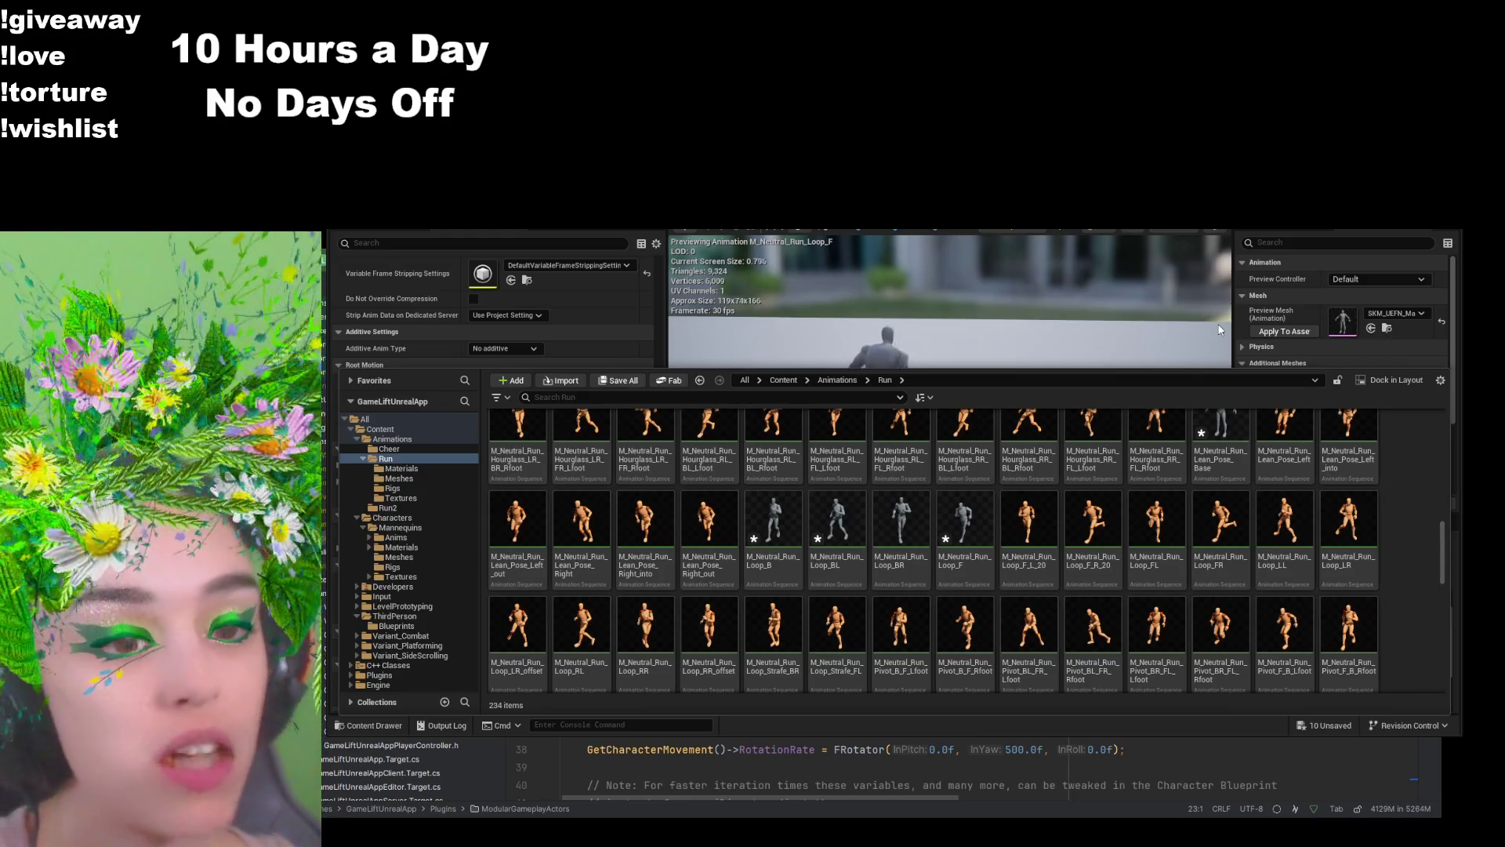
{"action": "left_click", "coordinate": [1152, 511]}
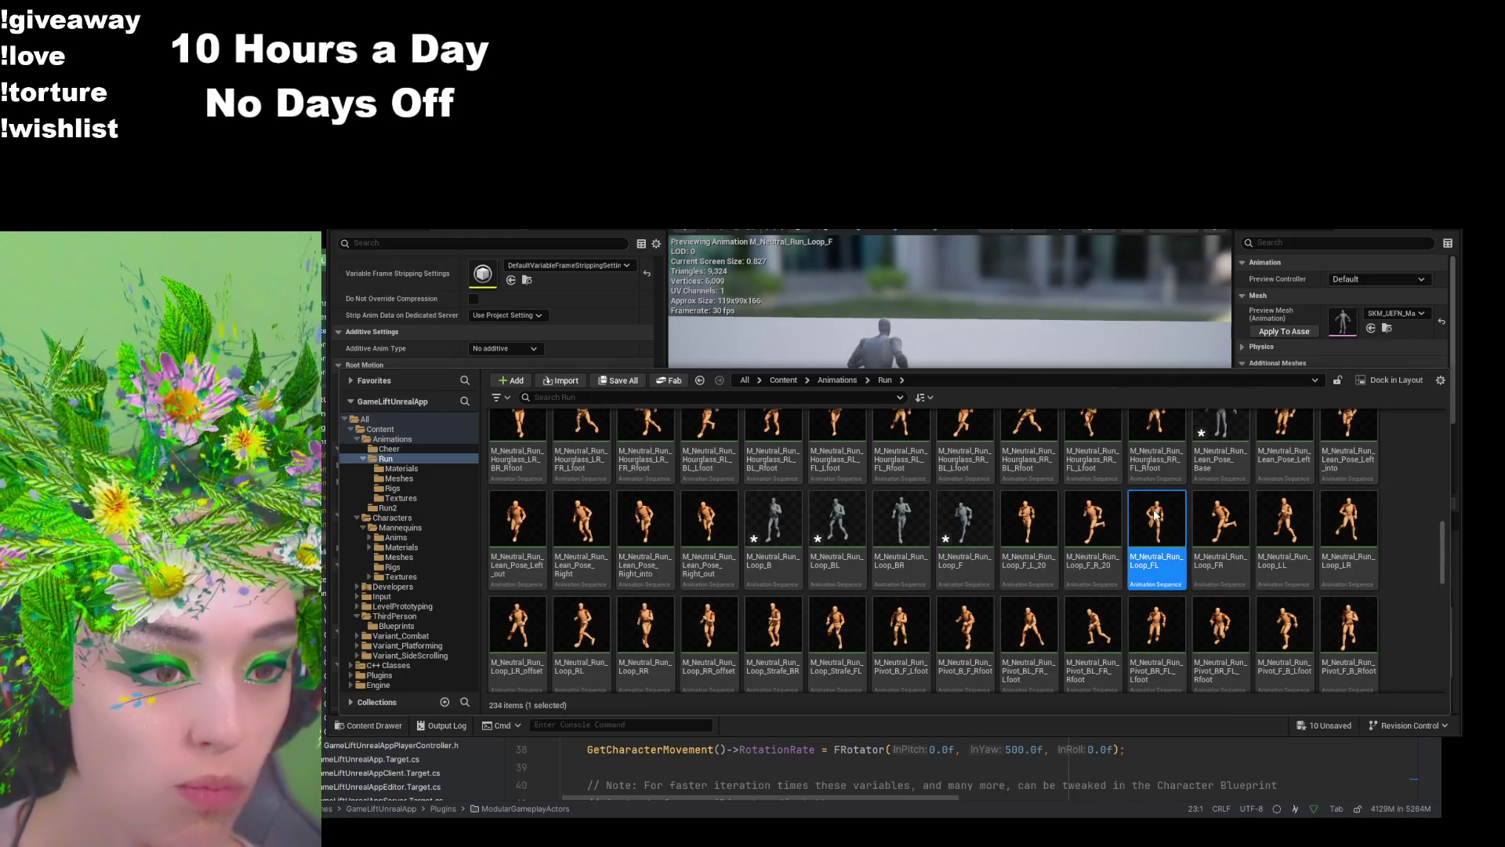